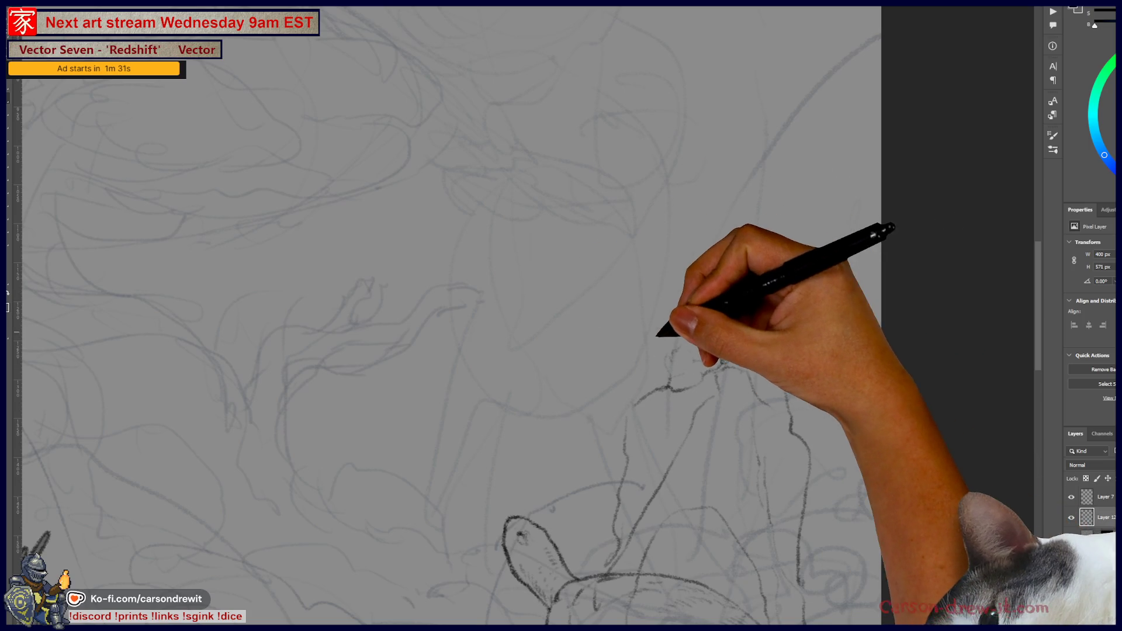
Step: Pencil in the small figure's body and head loop, darkening its lines
{"action": "left_click_drag", "start_coordinate": [566, 323], "coordinate": [613, 354]}
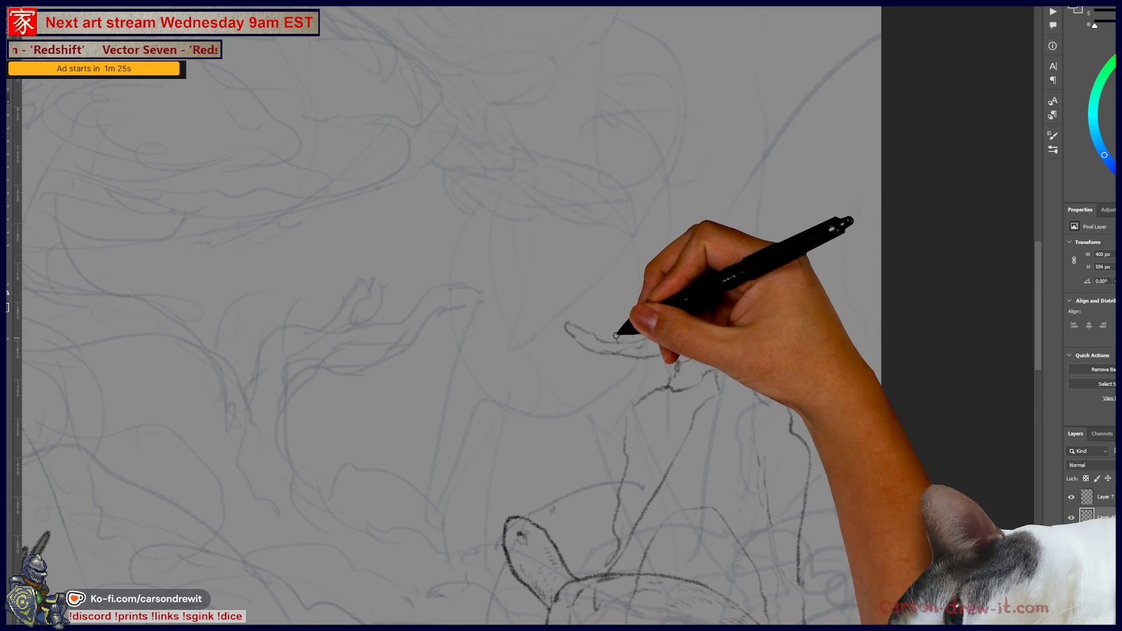
{"action": "mouse_move", "coordinate": [633, 280]}
{"action": "left_mouse_down"}
{"action": "mouse_move", "coordinate": [621, 280]}
{"action": "mouse_move", "coordinate": [646, 263]}
{"action": "mouse_move", "coordinate": [656, 311]}
{"action": "mouse_move", "coordinate": [623, 332]}
{"action": "left_mouse_up"}
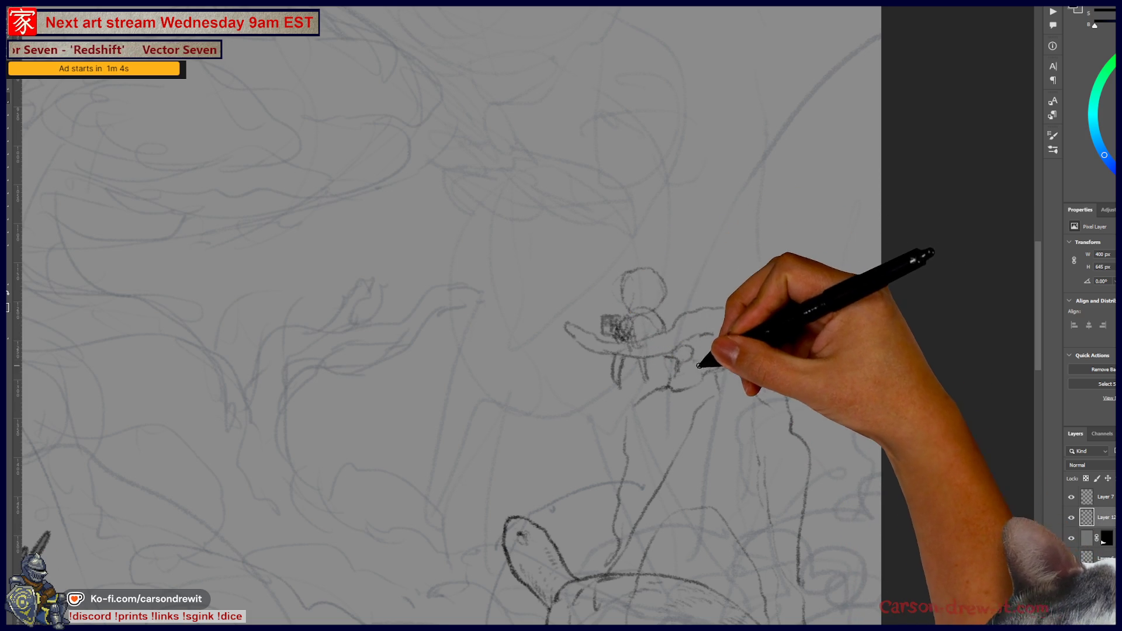
{"action": "mouse_move", "coordinate": [675, 355]}
{"action": "left_mouse_down"}
{"action": "mouse_move", "coordinate": [690, 368]}
{"action": "mouse_move", "coordinate": [707, 350]}
{"action": "left_mouse_up"}
Step: Sketch the rounded, hood-like arc and short strokes above the figure's head
{"action": "mouse_move", "coordinate": [695, 281]}
{"action": "left_mouse_down"}
{"action": "mouse_move", "coordinate": [685, 261]}
{"action": "mouse_move", "coordinate": [678, 283]}
{"action": "mouse_move", "coordinate": [759, 304]}
{"action": "mouse_move", "coordinate": [764, 292]}
{"action": "left_mouse_up"}
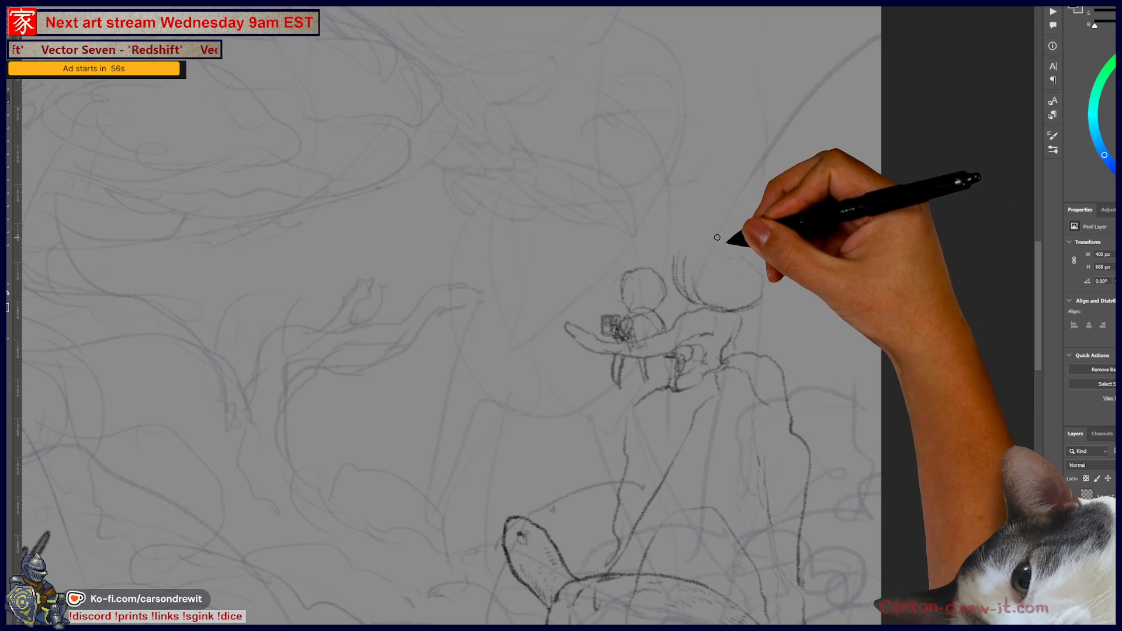
{"action": "mouse_move", "coordinate": [705, 227]}
{"action": "left_mouse_down"}
{"action": "mouse_move", "coordinate": [770, 286]}
{"action": "mouse_move", "coordinate": [805, 363]}
{"action": "left_mouse_up"}
{"action": "left_click_drag", "start_coordinate": [777, 308], "coordinate": [806, 355]}
{"action": "mouse_move", "coordinate": [681, 239]}
{"action": "left_mouse_down"}
{"action": "mouse_move", "coordinate": [689, 233]}
{"action": "mouse_move", "coordinate": [672, 240]}
{"action": "mouse_move", "coordinate": [704, 216]}
{"action": "mouse_move", "coordinate": [724, 241]}
{"action": "mouse_move", "coordinate": [727, 225]}
{"action": "mouse_move", "coordinate": [671, 230]}
{"action": "mouse_move", "coordinate": [682, 251]}
{"action": "mouse_move", "coordinate": [664, 230]}
{"action": "mouse_move", "coordinate": [676, 222]}
{"action": "left_mouse_up"}
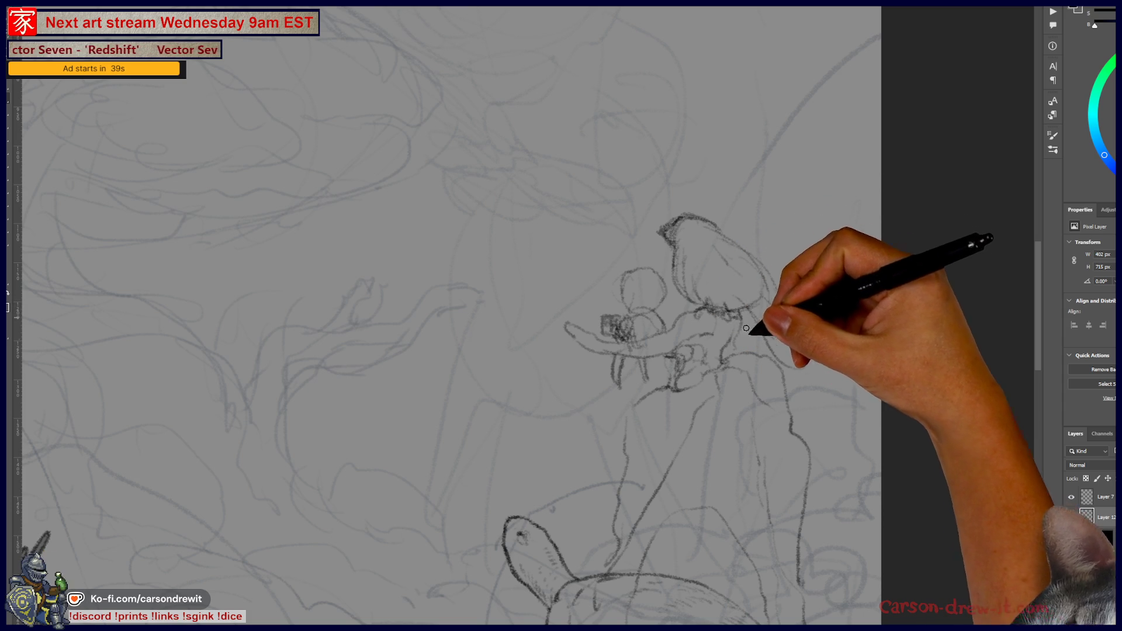
{"action": "left_click_drag", "start_coordinate": [787, 375], "coordinate": [863, 426]}
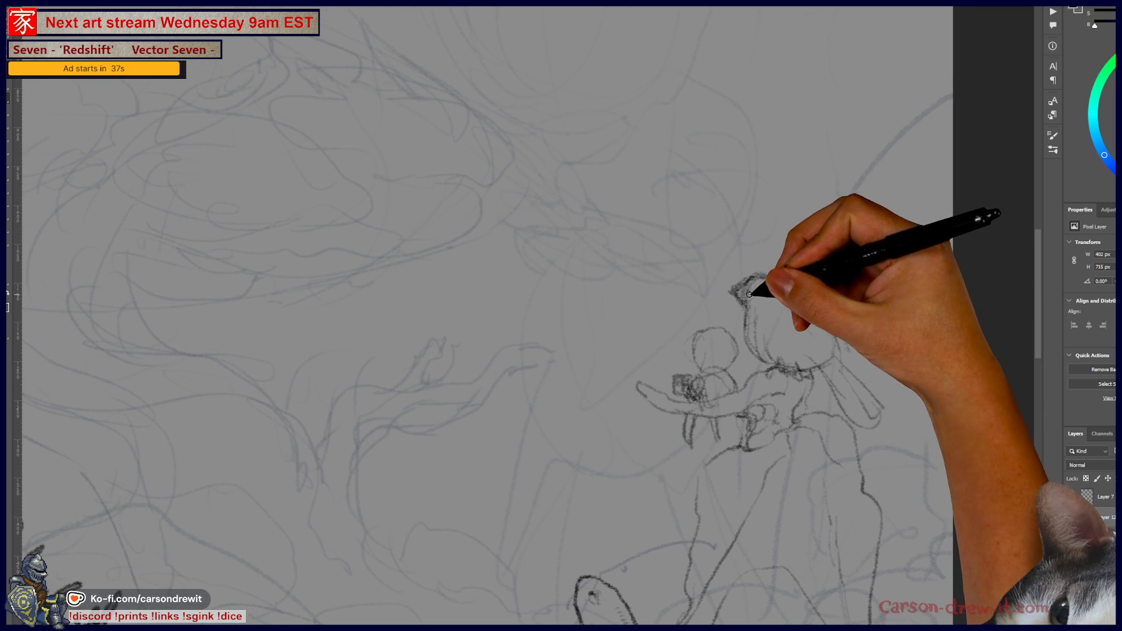
Step: Zoom out over the rock and turtle, then switch to the category icons document
{"action": "mouse_move", "coordinate": [1019, 618]}
{"action": "left_mouse_down"}
{"action": "mouse_move", "coordinate": [689, 438]}
{"action": "mouse_move", "coordinate": [646, 338]}
{"action": "mouse_move", "coordinate": [671, 305]}
{"action": "mouse_move", "coordinate": [672, 325]}
{"action": "left_mouse_up"}
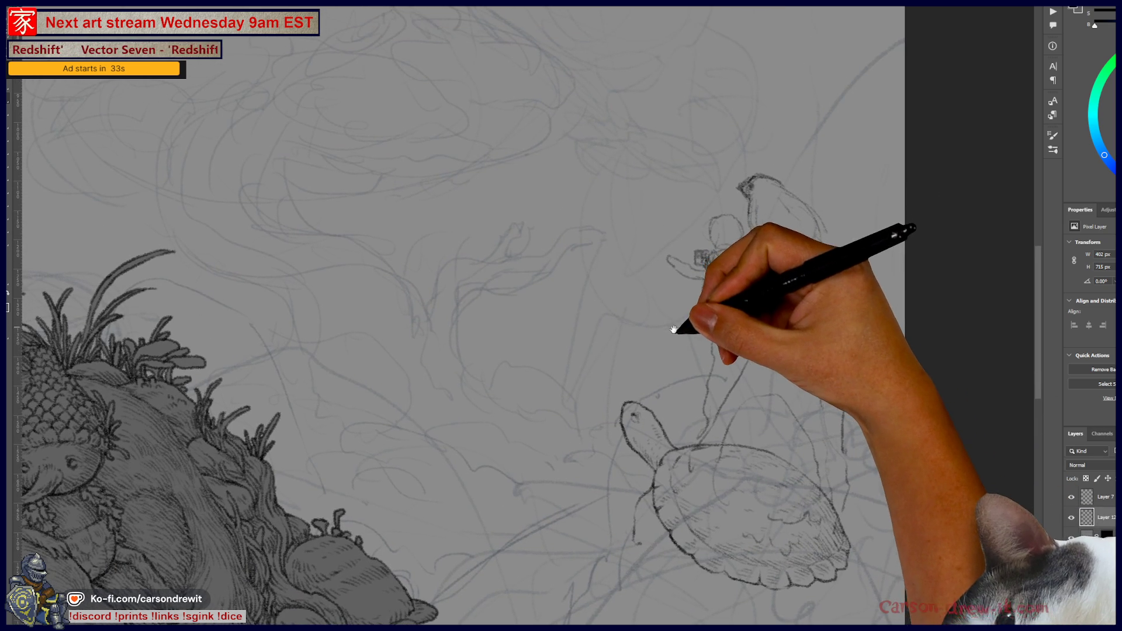
{"action": "mouse_move", "coordinate": [696, 369]}
{"action": "left_mouse_down"}
{"action": "mouse_move", "coordinate": [819, 548]}
{"action": "mouse_move", "coordinate": [881, 491]}
{"action": "mouse_move", "coordinate": [882, 471]}
{"action": "mouse_move", "coordinate": [818, 487]}
{"action": "mouse_move", "coordinate": [738, 363]}
{"action": "mouse_move", "coordinate": [734, 395]}
{"action": "mouse_move", "coordinate": [760, 401]}
{"action": "mouse_move", "coordinate": [767, 438]}
{"action": "left_mouse_up"}
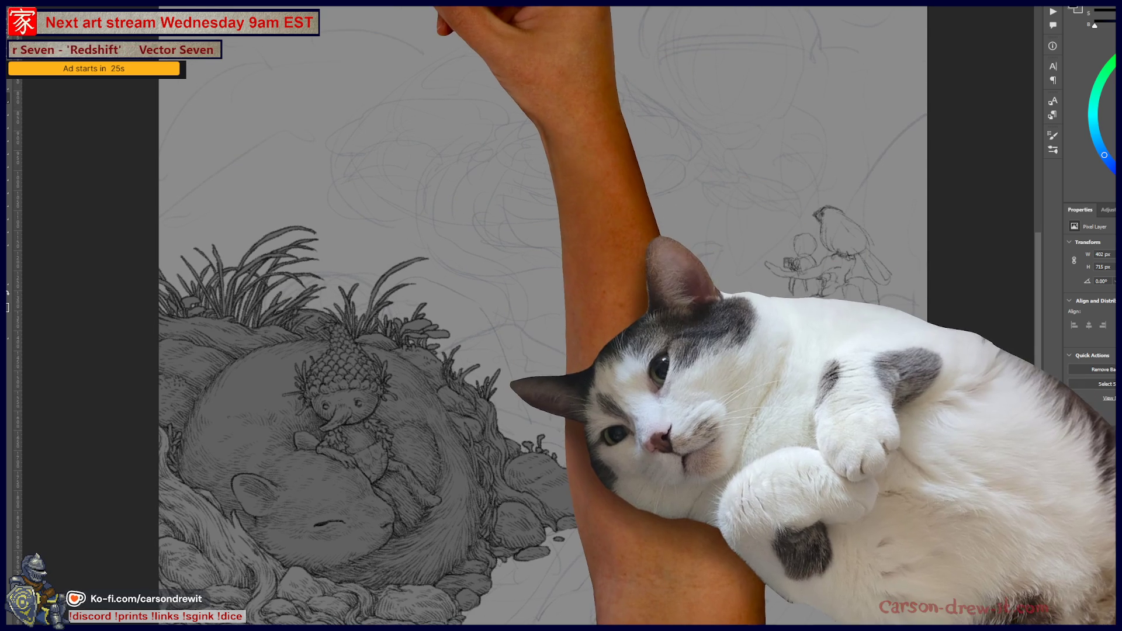
{"action": "key", "text": "ctrl+Tab"}
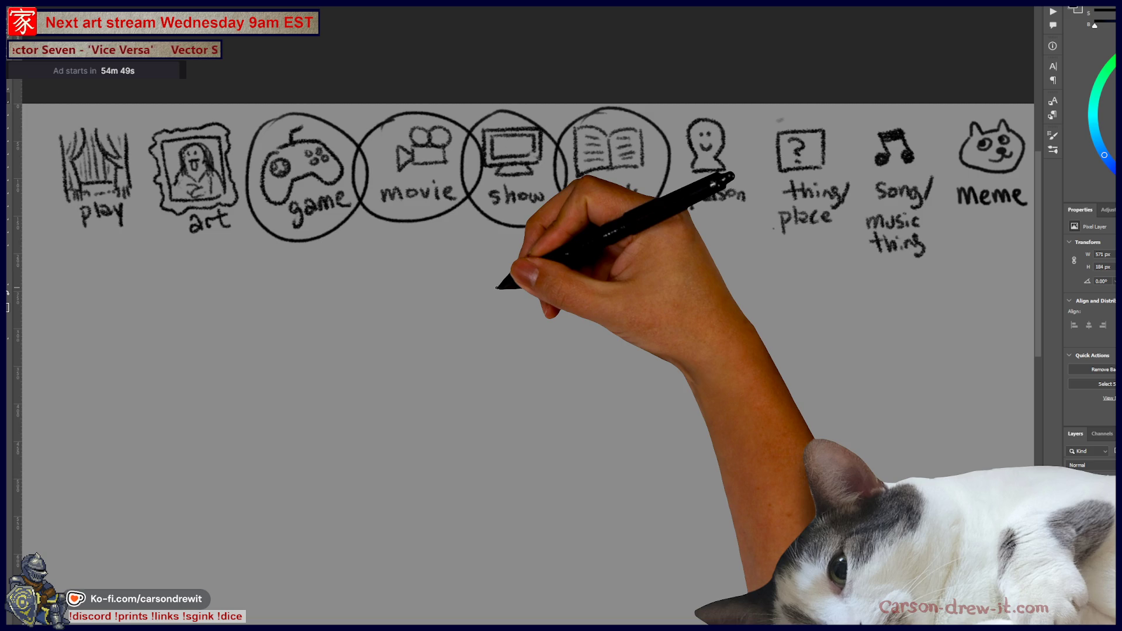
Step: Draw a horizontal blank answer line, redoing the first attempt
{"action": "left_click_drag", "start_coordinate": [371, 313], "coordinate": [550, 306]}
{"action": "key", "text": "ctrl+z"}
{"action": "left_click_drag", "start_coordinate": [362, 292], "coordinate": [529, 287]}
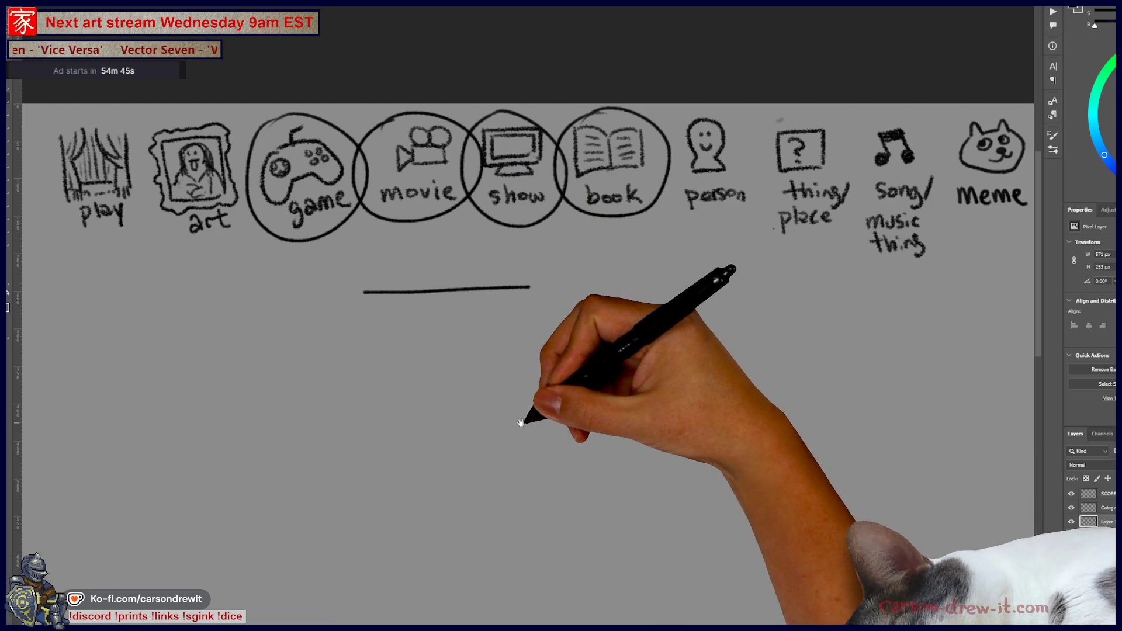
Step: Draw a fish below the line with a tail, filled eye, mouth and gill line
{"action": "left_click_drag", "start_coordinate": [516, 419], "coordinate": [596, 307]}
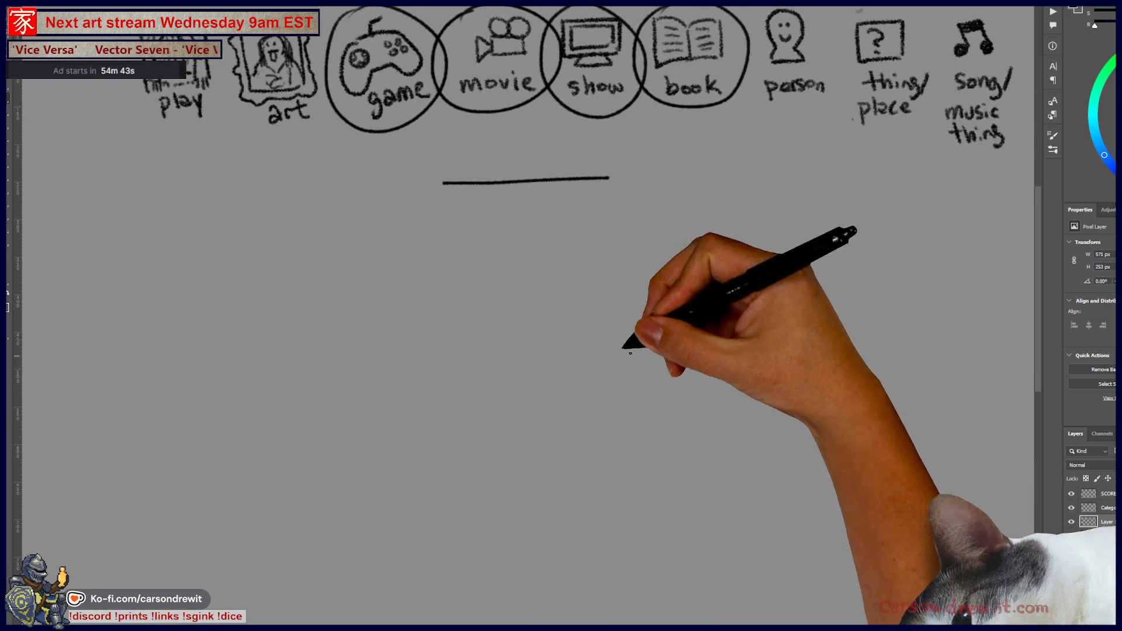
{"action": "mouse_move", "coordinate": [411, 379]}
{"action": "left_mouse_down"}
{"action": "mouse_move", "coordinate": [381, 423]}
{"action": "mouse_move", "coordinate": [433, 458]}
{"action": "left_mouse_up"}
{"action": "mouse_move", "coordinate": [407, 380]}
{"action": "left_mouse_down"}
{"action": "mouse_move", "coordinate": [525, 280]}
{"action": "mouse_move", "coordinate": [685, 272]}
{"action": "left_mouse_up"}
{"action": "mouse_move", "coordinate": [441, 449]}
{"action": "left_mouse_down"}
{"action": "mouse_move", "coordinate": [611, 403]}
{"action": "mouse_move", "coordinate": [701, 321]}
{"action": "left_mouse_up"}
{"action": "left_click_drag", "start_coordinate": [638, 289], "coordinate": [704, 317]}
{"action": "left_click_drag", "start_coordinate": [576, 307], "coordinate": [613, 376]}
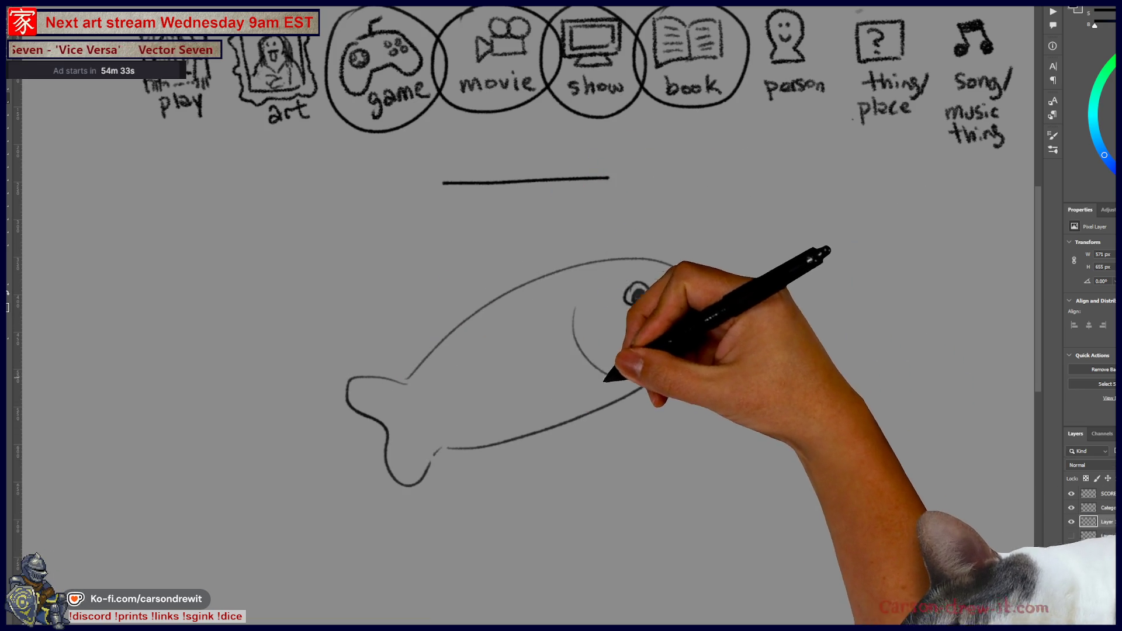
Step: Add a cluster of bubbles beneath the fish, then hide that layer
{"action": "mouse_move", "coordinate": [611, 456]}
{"action": "left_mouse_down"}
{"action": "mouse_move", "coordinate": [555, 345]}
{"action": "mouse_move", "coordinate": [448, 382]}
{"action": "left_mouse_up"}
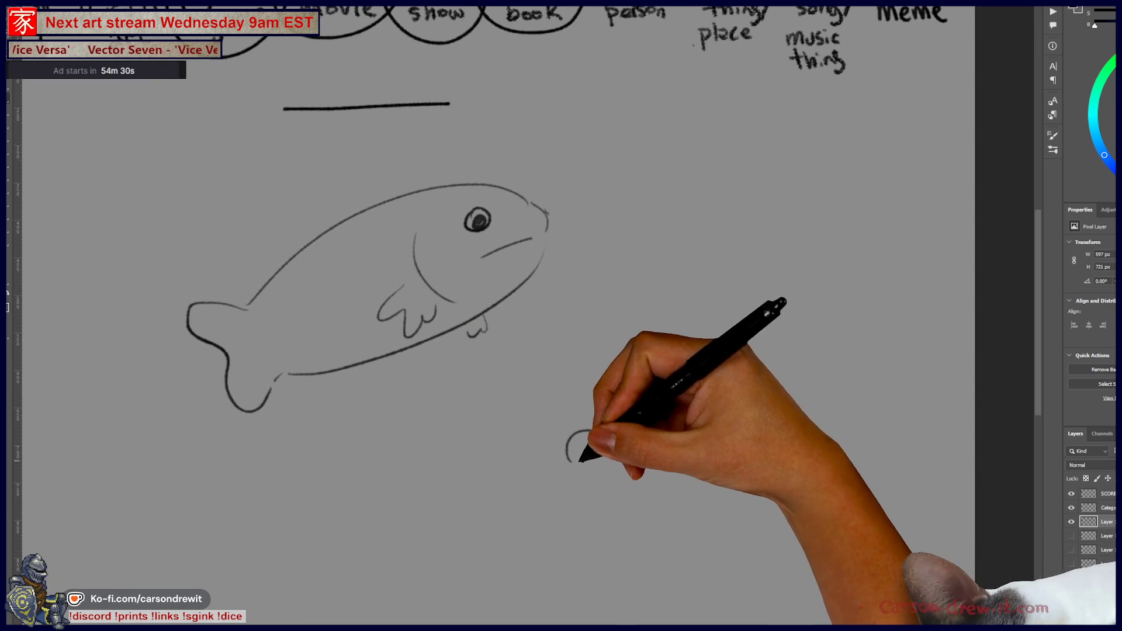
{"action": "left_click_drag", "start_coordinate": [548, 456], "coordinate": [570, 458]}
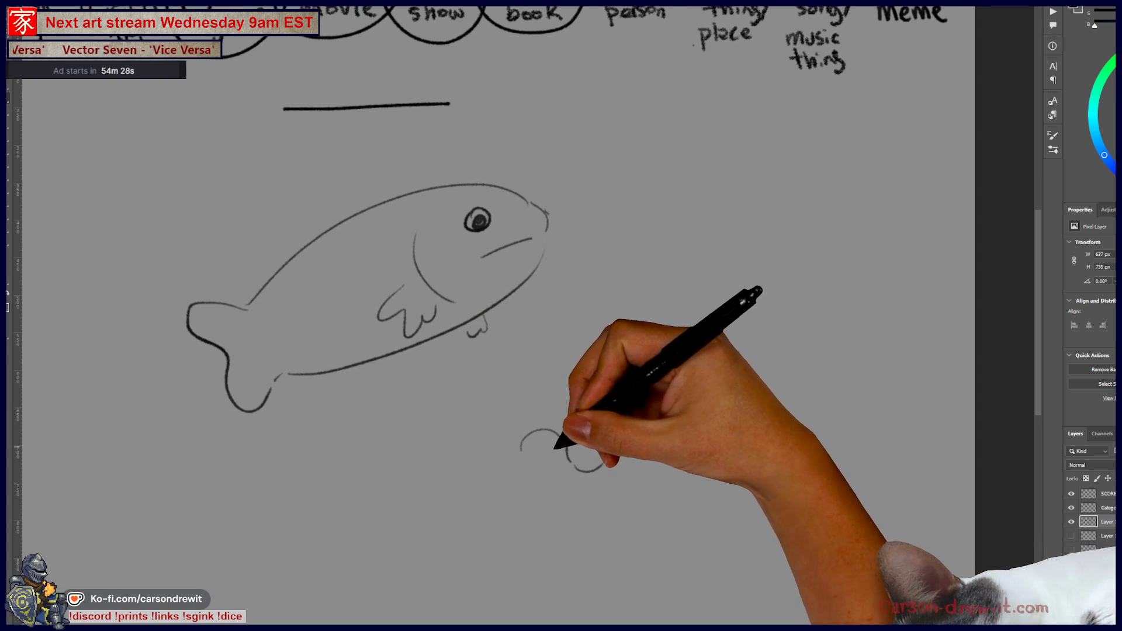
{"action": "mouse_move", "coordinate": [500, 468]}
{"action": "left_mouse_down"}
{"action": "mouse_move", "coordinate": [536, 486]}
{"action": "mouse_move", "coordinate": [562, 478]}
{"action": "left_mouse_up"}
{"action": "mouse_move", "coordinate": [579, 433]}
{"action": "left_mouse_down"}
{"action": "mouse_move", "coordinate": [593, 413]}
{"action": "mouse_move", "coordinate": [620, 444]}
{"action": "left_mouse_up"}
{"action": "left_click_drag", "start_coordinate": [575, 398], "coordinate": [576, 409]}
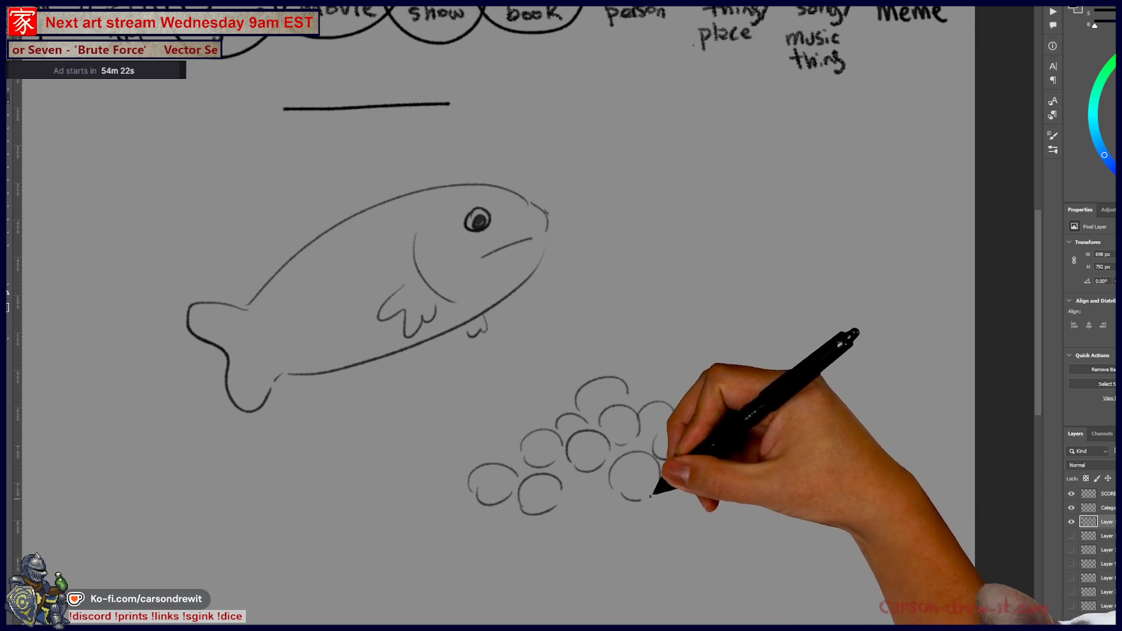
{"action": "left_click_drag", "start_coordinate": [695, 448], "coordinate": [725, 451]}
{"action": "mouse_move", "coordinate": [634, 390]}
{"action": "left_mouse_down"}
{"action": "mouse_move", "coordinate": [734, 393]}
{"action": "mouse_move", "coordinate": [698, 420]}
{"action": "mouse_move", "coordinate": [768, 433]}
{"action": "left_mouse_up"}
{"action": "left_click_drag", "start_coordinate": [524, 531], "coordinate": [558, 517]}
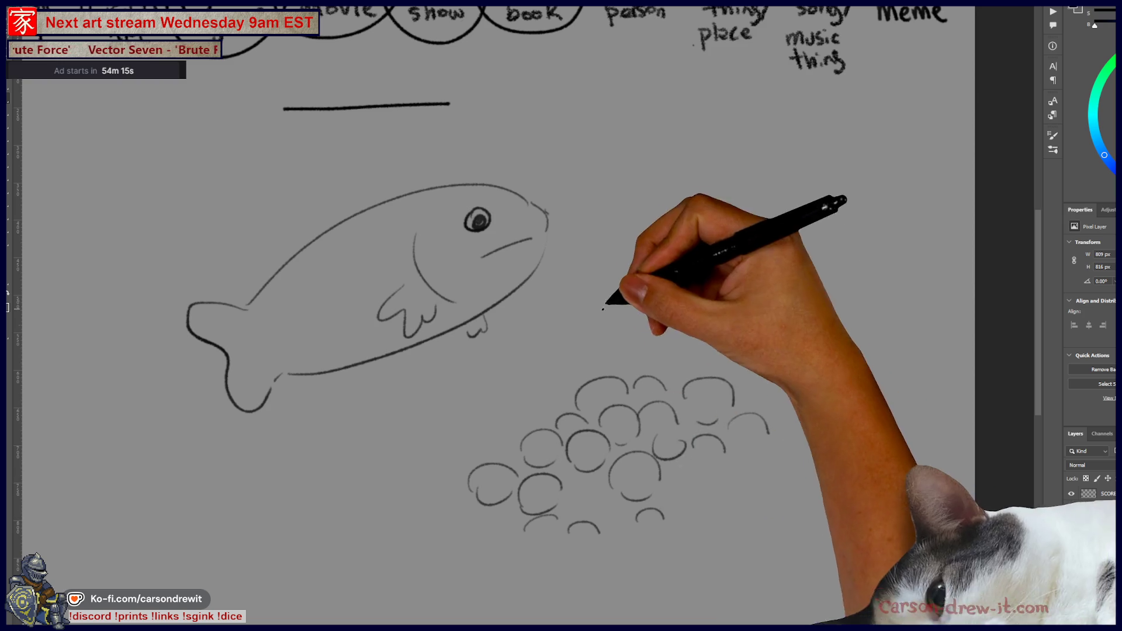
{"action": "left_click_drag", "start_coordinate": [672, 493], "coordinate": [710, 487]}
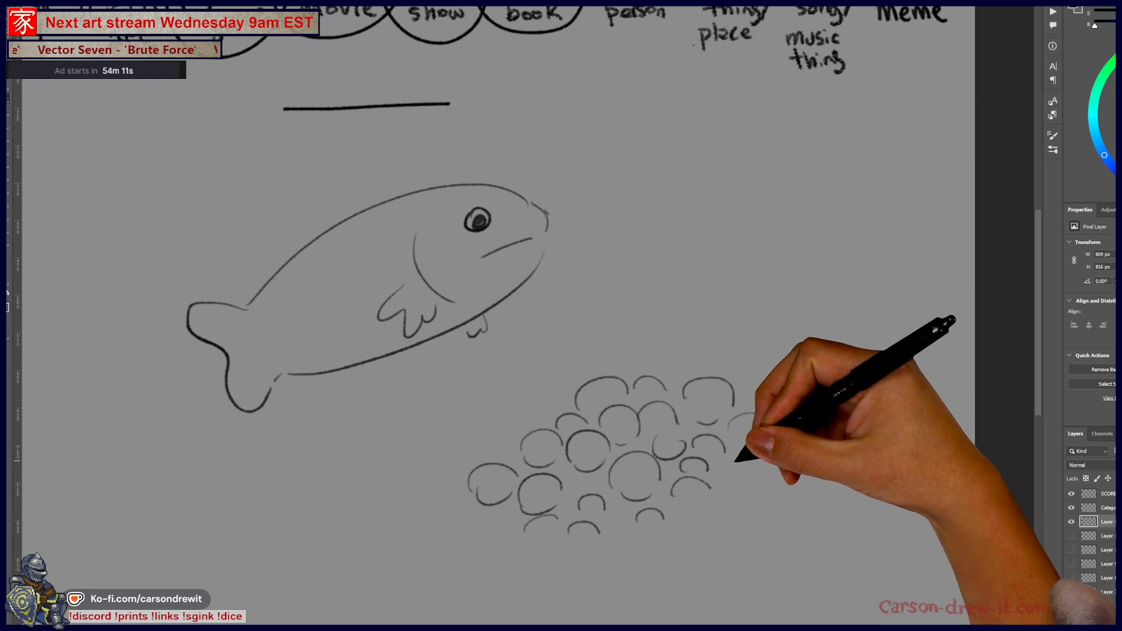
{"action": "left_click_drag", "start_coordinate": [752, 401], "coordinate": [771, 458]}
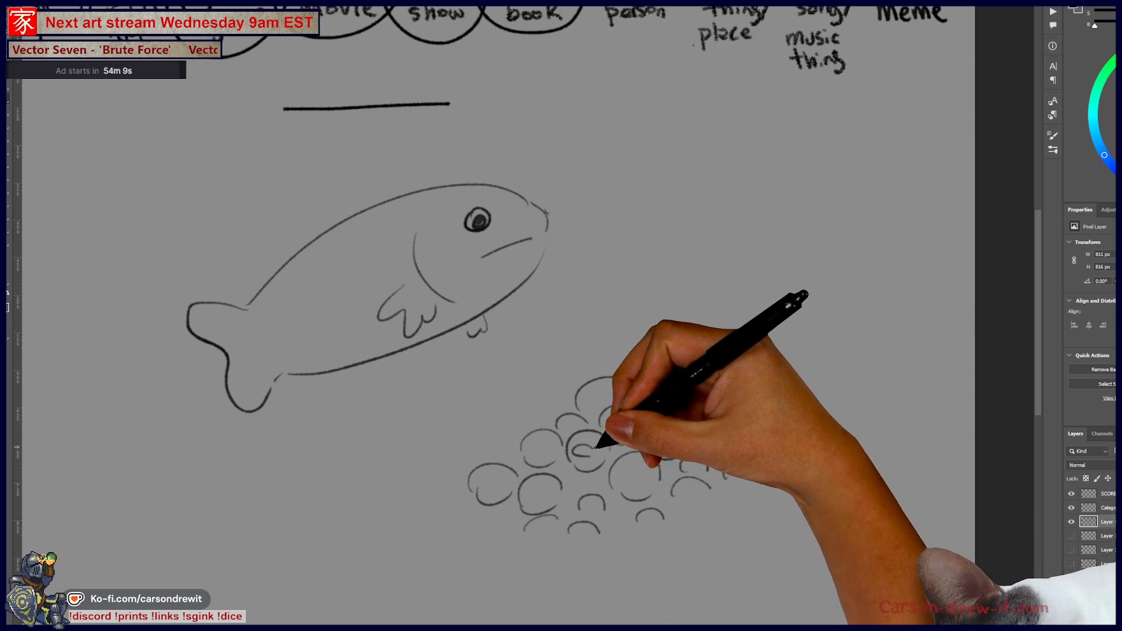
{"action": "mouse_move", "coordinate": [547, 443]}
{"action": "left_mouse_down"}
{"action": "mouse_move", "coordinate": [581, 453]}
{"action": "mouse_move", "coordinate": [573, 414]}
{"action": "mouse_move", "coordinate": [604, 480]}
{"action": "mouse_move", "coordinate": [721, 508]}
{"action": "mouse_move", "coordinate": [662, 530]}
{"action": "left_mouse_up"}
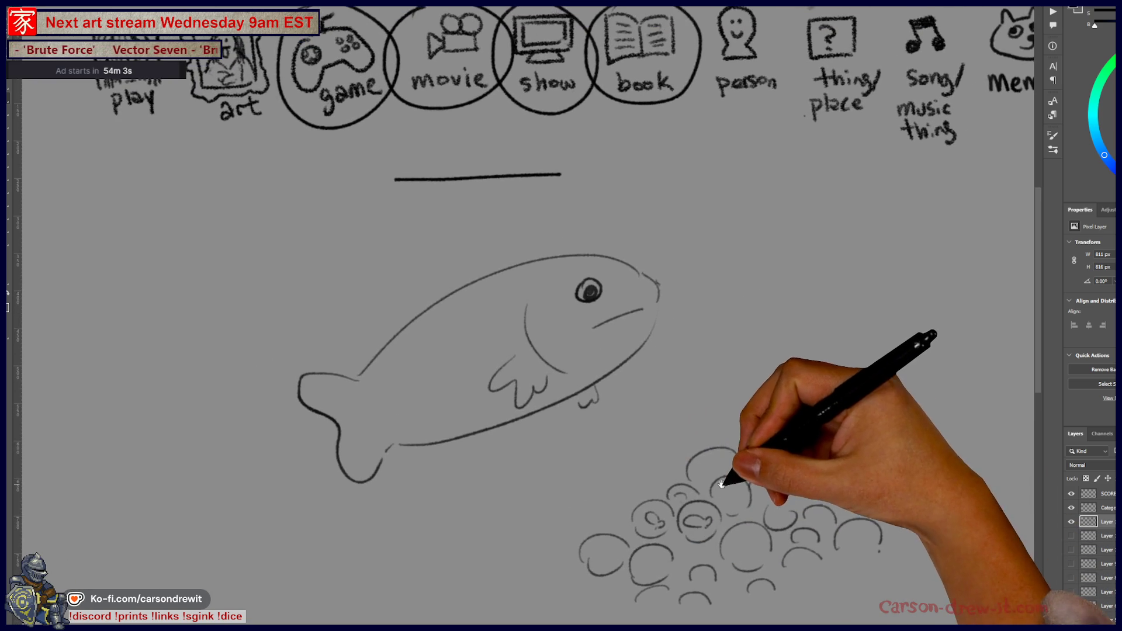
{"action": "scroll", "coordinate": [633, 443], "scroll_direction": "down", "scroll_amount": 2}
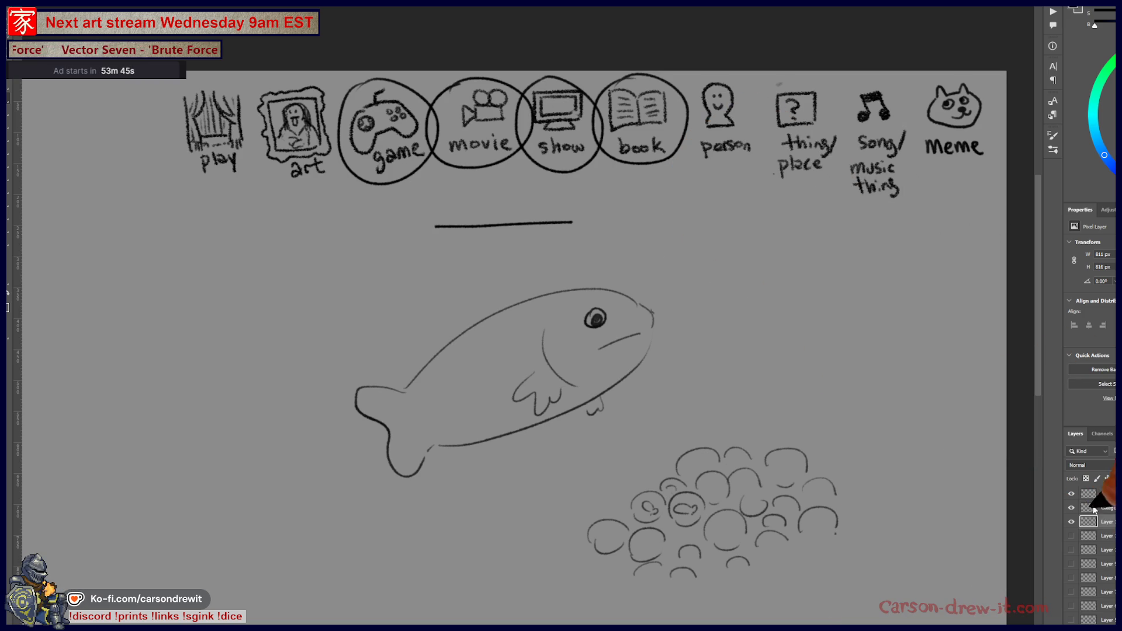
{"action": "left_click", "coordinate": [1071, 522]}
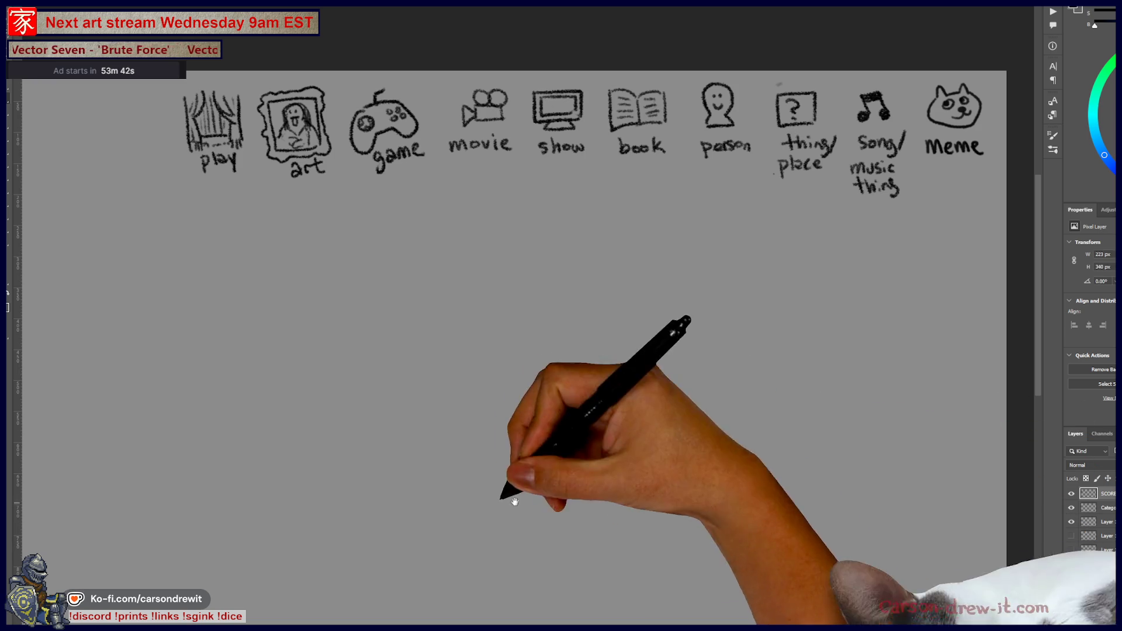
Step: Add two tally marks to a player's score and a new player entry
{"action": "scroll", "coordinate": [526, 351], "scroll_direction": "left", "scroll_amount": 7}
{"action": "scroll", "coordinate": [525, 350], "scroll_direction": "up", "scroll_amount": 3}
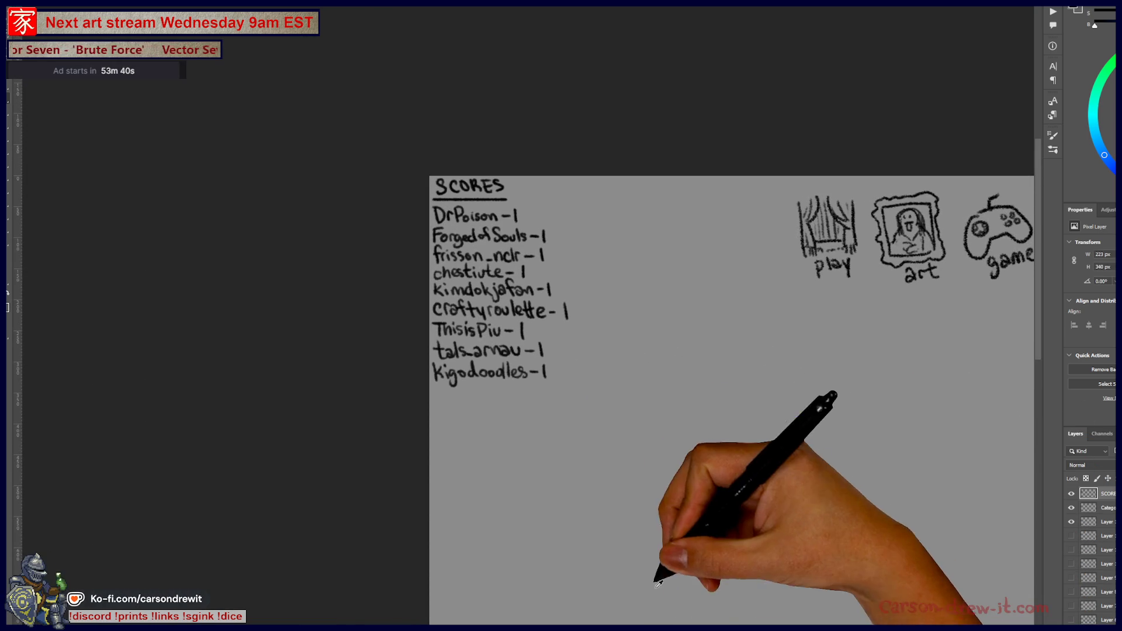
{"action": "scroll", "coordinate": [601, 491], "scroll_direction": "up", "scroll_amount": 3}
{"action": "left_click_drag", "start_coordinate": [596, 426], "coordinate": [625, 551]}
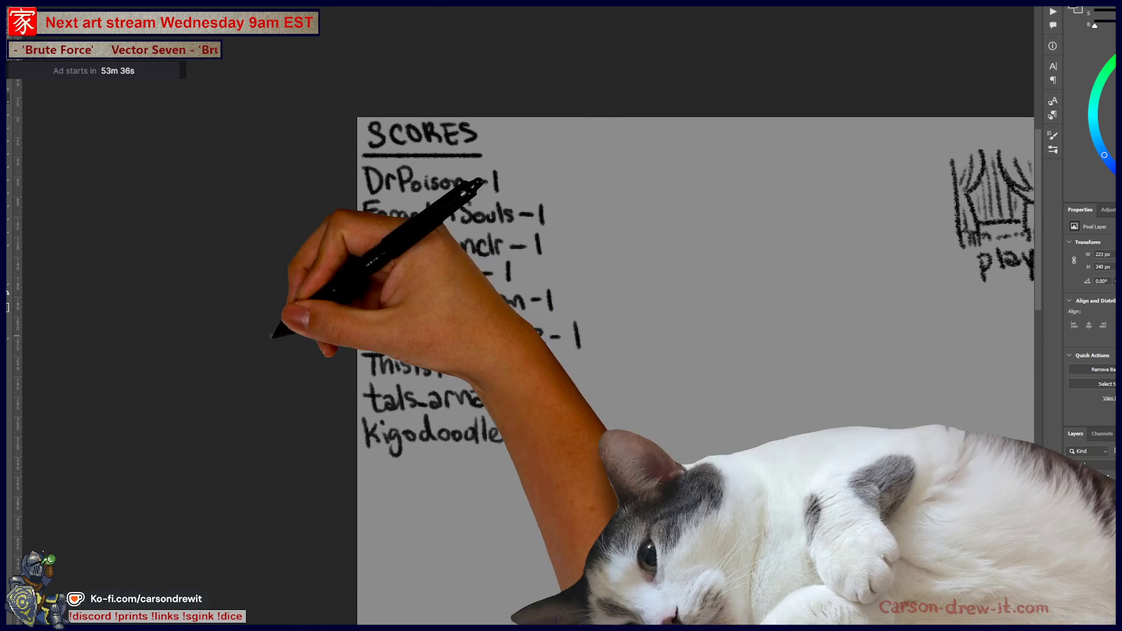
{"action": "left_click_drag", "start_coordinate": [559, 290], "coordinate": [567, 310]}
{"action": "mouse_move", "coordinate": [376, 467]}
{"action": "left_mouse_down"}
{"action": "mouse_move", "coordinate": [393, 453]}
{"action": "mouse_move", "coordinate": [408, 477]}
{"action": "mouse_move", "coordinate": [439, 458]}
{"action": "mouse_move", "coordinate": [508, 458]}
{"action": "mouse_move", "coordinate": [521, 476]}
{"action": "left_mouse_up"}
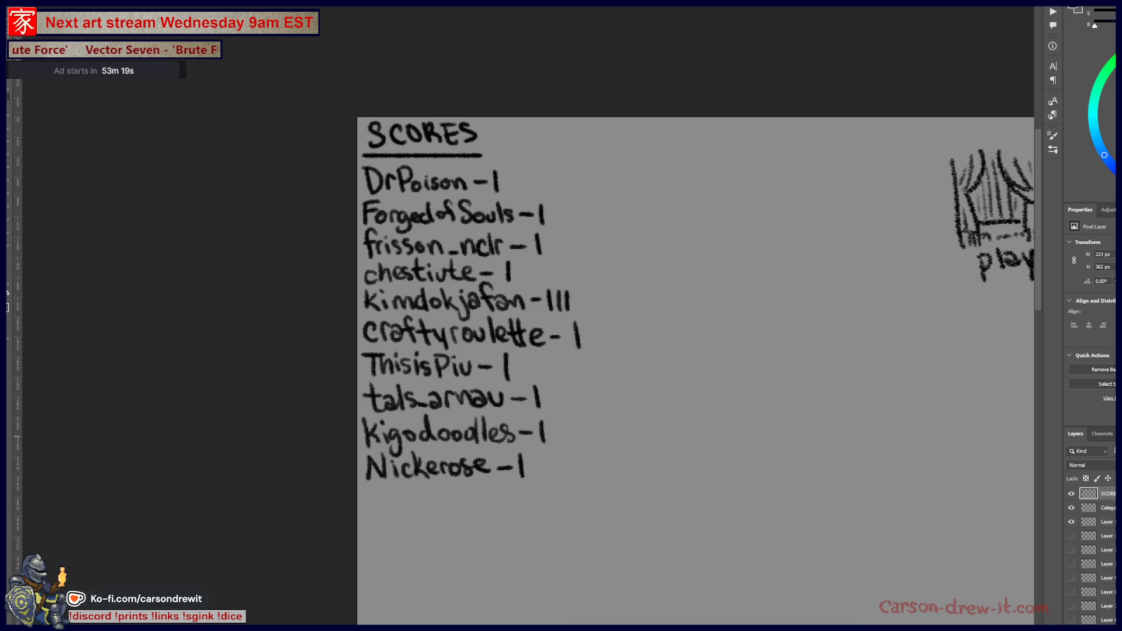
Step: Pan and zoom so the row of category icons fills the view
{"action": "left_click_drag", "start_coordinate": [634, 445], "coordinate": [426, 413]}
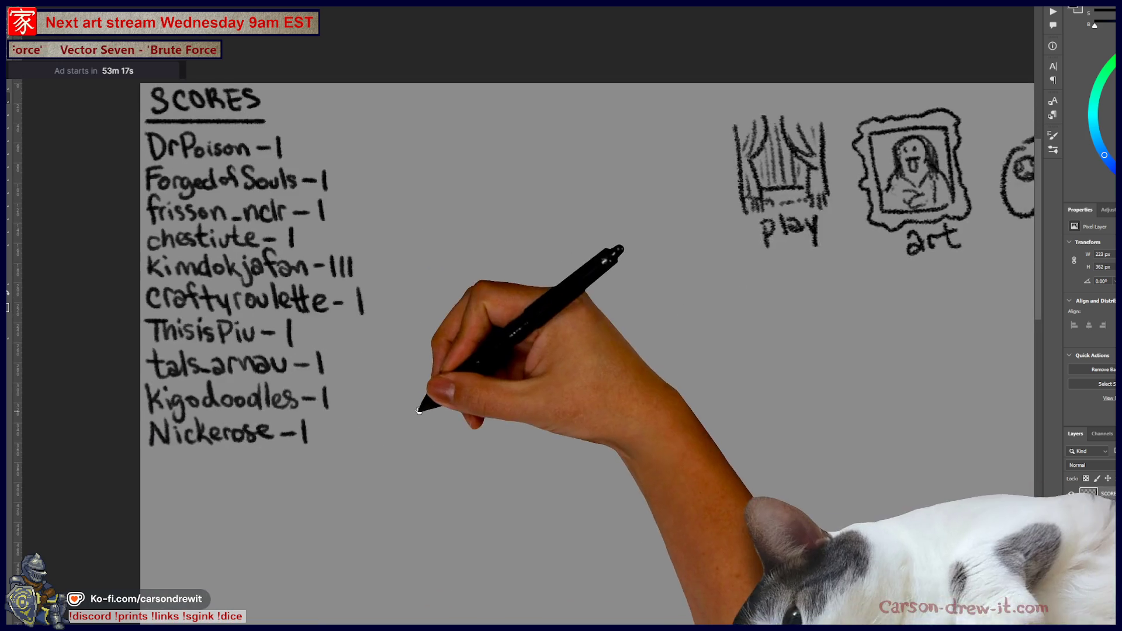
{"action": "scroll", "coordinate": [555, 421], "scroll_direction": "down", "scroll_amount": 1}
{"action": "left_click_drag", "start_coordinate": [633, 408], "coordinate": [351, 406]}
{"action": "scroll", "coordinate": [351, 406], "scroll_direction": "up", "scroll_amount": 1}
{"action": "left_click_drag", "start_coordinate": [459, 431], "coordinate": [398, 441]}
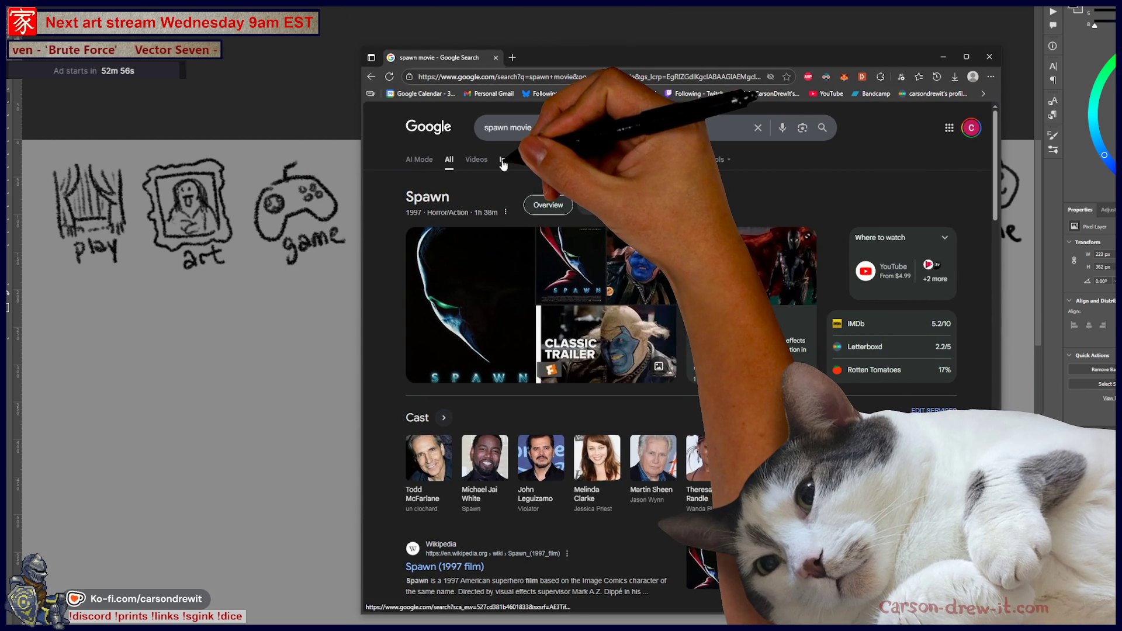
Step: Switch to image results and preview the Spawn poster from Horror Film Wiki
{"action": "left_click", "coordinate": [503, 160]}
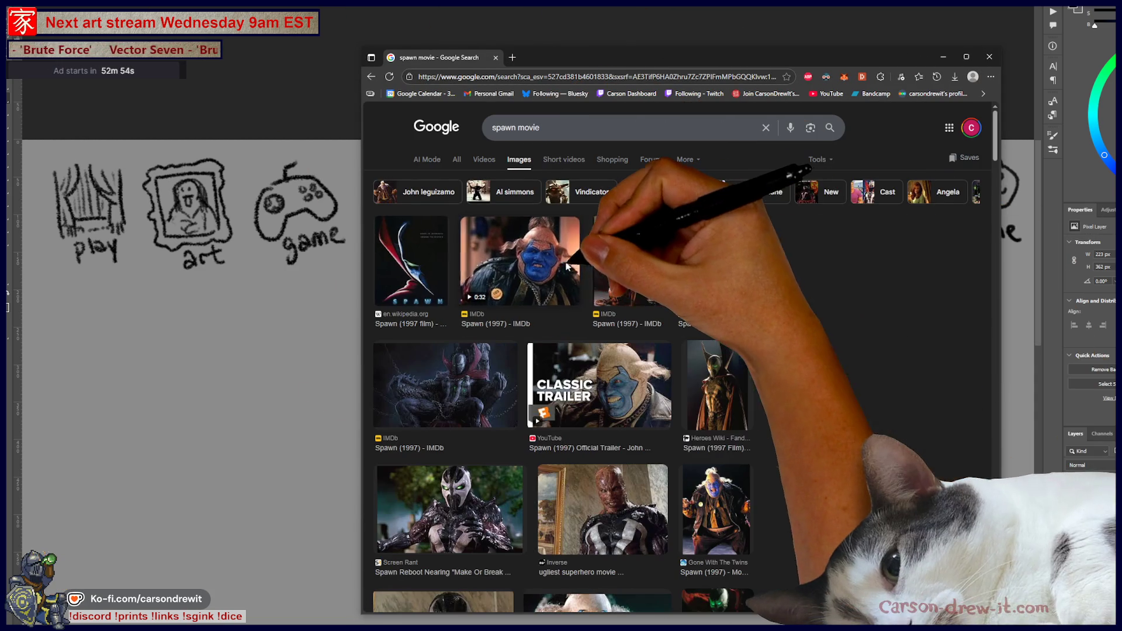
{"action": "left_click", "coordinate": [566, 267]}
{"action": "left_click", "coordinate": [716, 275]}
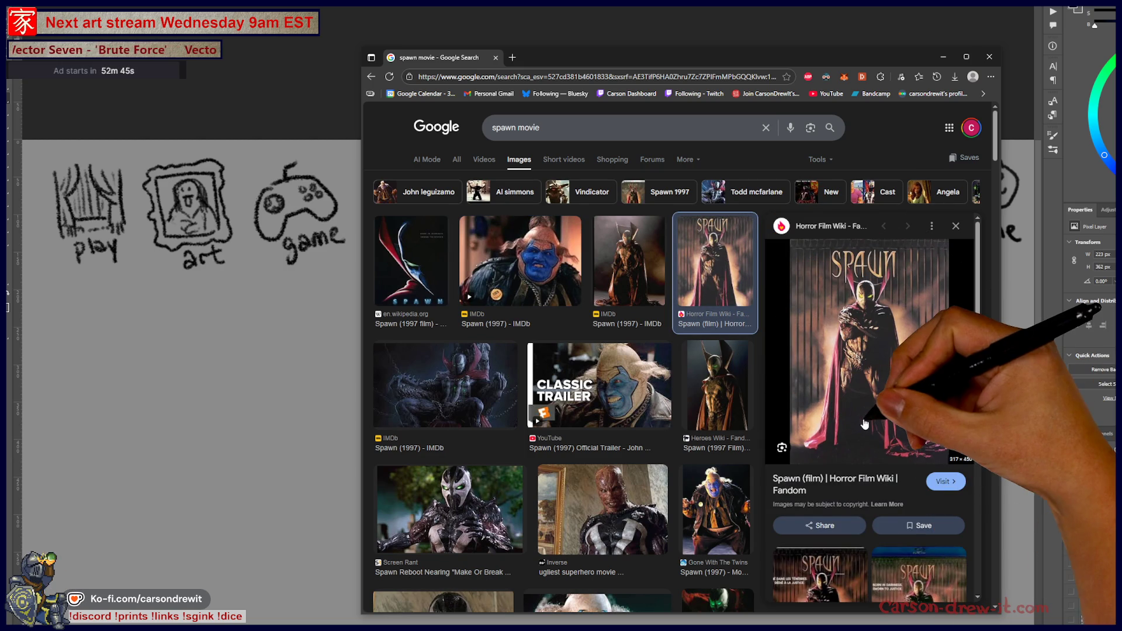
Step: Scroll through the Spawn image results, then minimize the browser
{"action": "scroll", "coordinate": [801, 434], "scroll_direction": "down", "scroll_amount": 2}
{"action": "scroll", "coordinate": [800, 434], "scroll_direction": "down", "scroll_amount": 4}
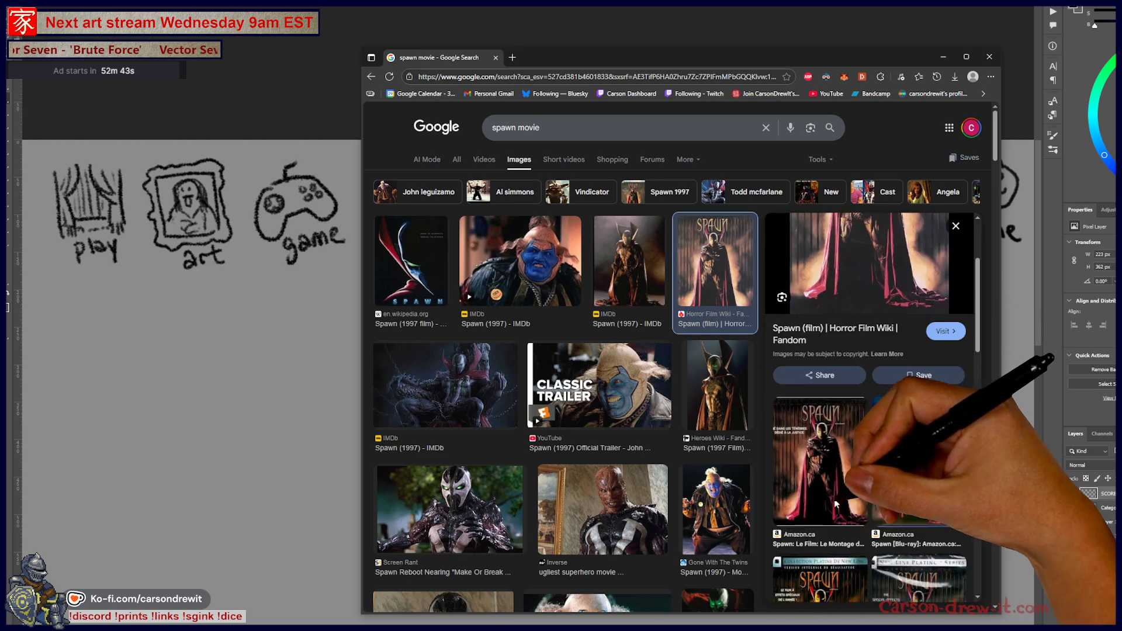
{"action": "scroll", "coordinate": [647, 454], "scroll_direction": "down", "scroll_amount": 5}
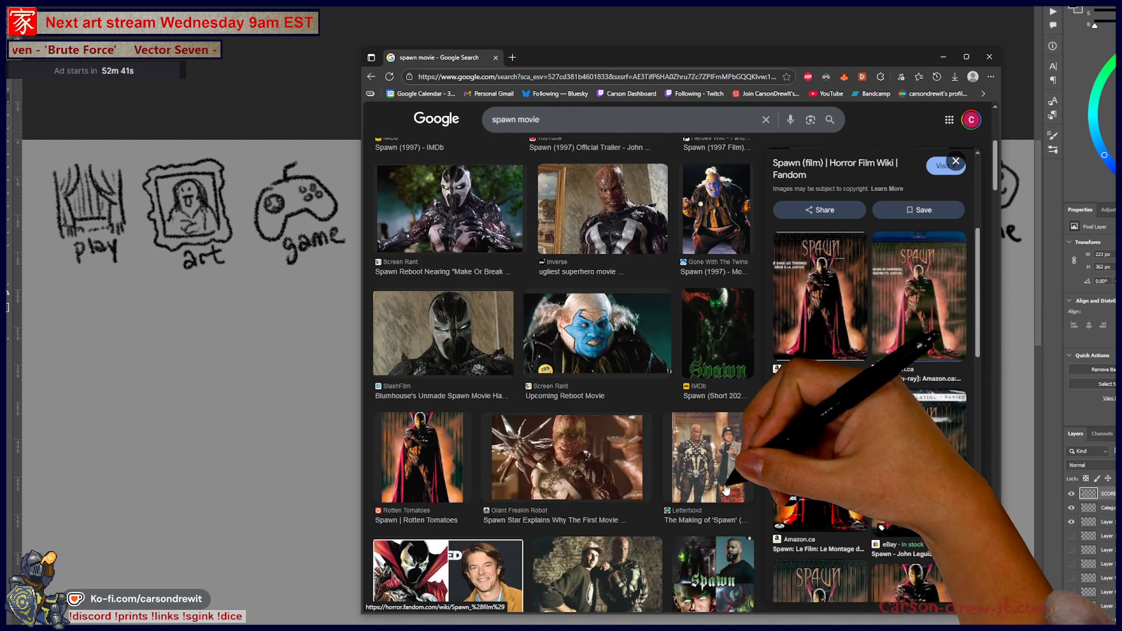
{"action": "scroll", "coordinate": [721, 488], "scroll_direction": "down", "scroll_amount": 3}
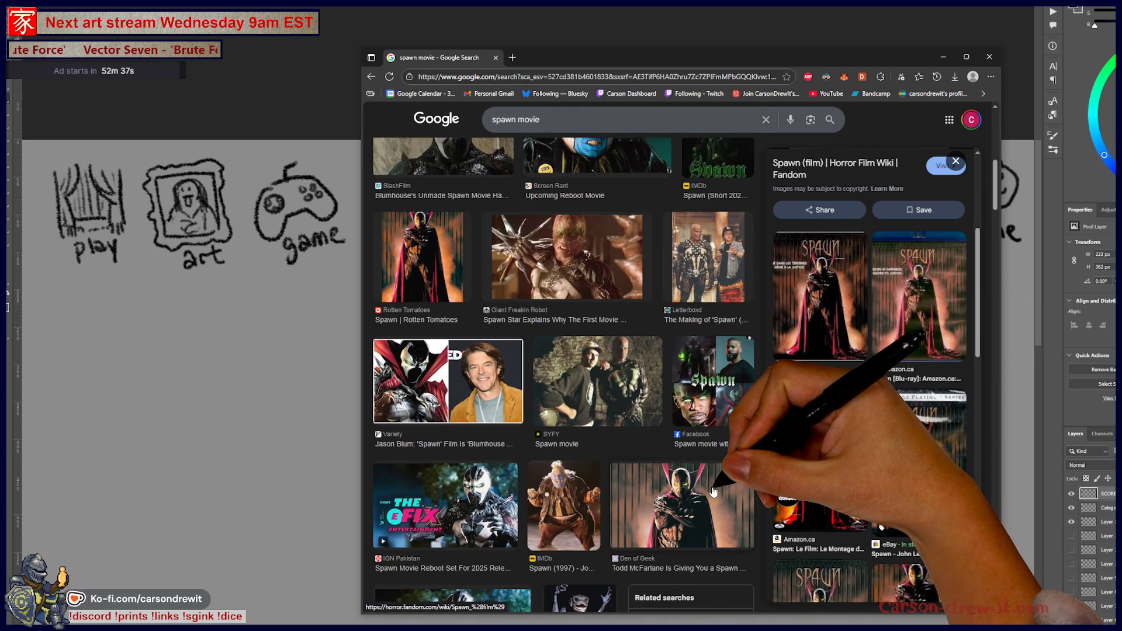
{"action": "scroll", "coordinate": [713, 492], "scroll_direction": "down", "scroll_amount": 2}
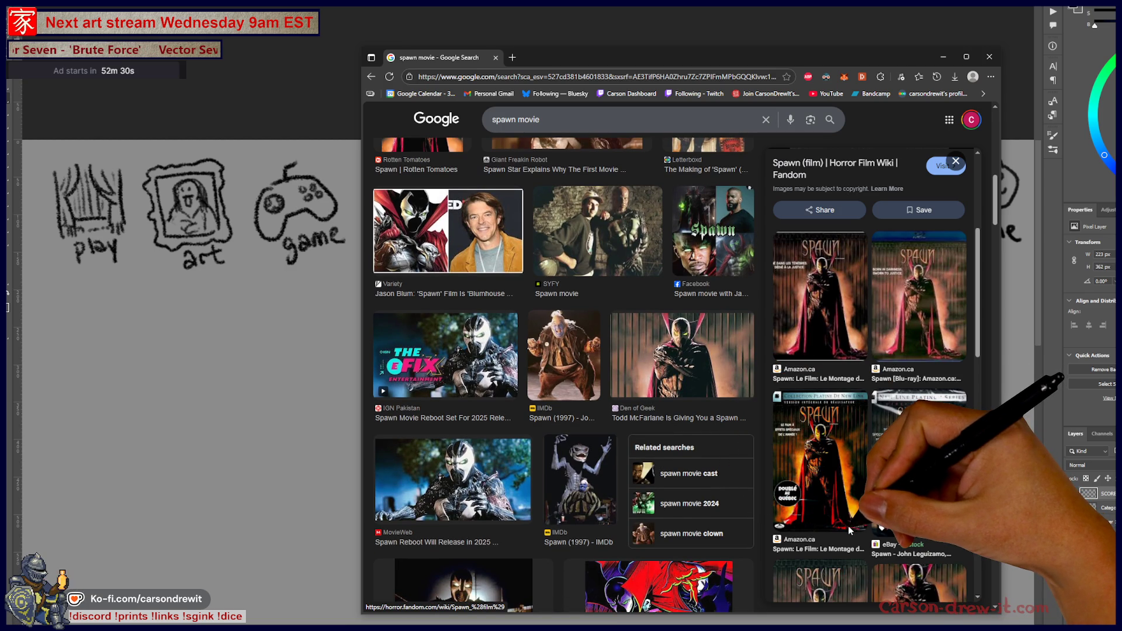
{"action": "scroll", "coordinate": [634, 503], "scroll_direction": "up", "scroll_amount": 5}
{"action": "scroll", "coordinate": [634, 503], "scroll_direction": "up", "scroll_amount": 1}
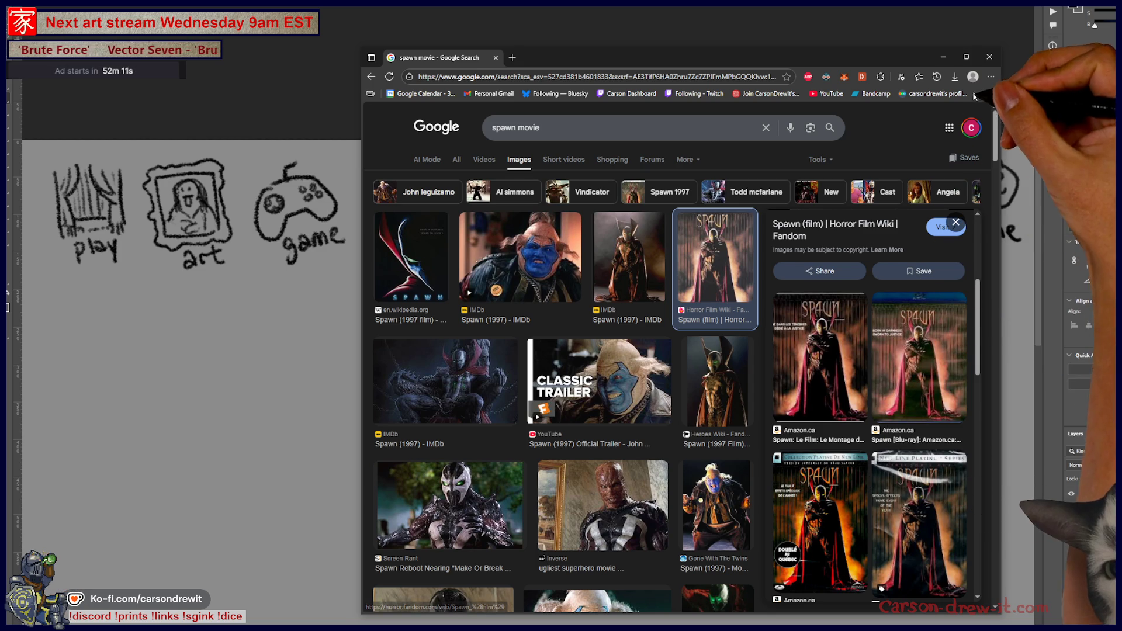
{"action": "left_click", "coordinate": [989, 57]}
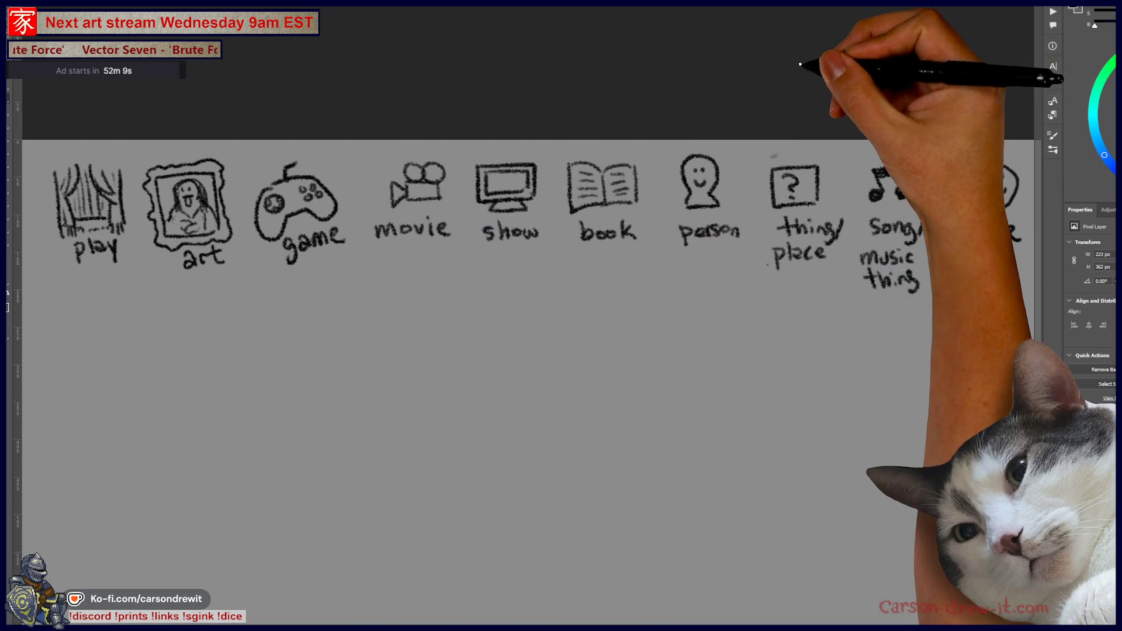
Step: Pan across the scores sheet, then return to the illustration zoomed onto the turtle and bird
{"action": "mouse_move", "coordinate": [417, 202]}
{"action": "left_mouse_down"}
{"action": "mouse_move", "coordinate": [699, 200]}
{"action": "mouse_move", "coordinate": [844, 158]}
{"action": "left_mouse_up"}
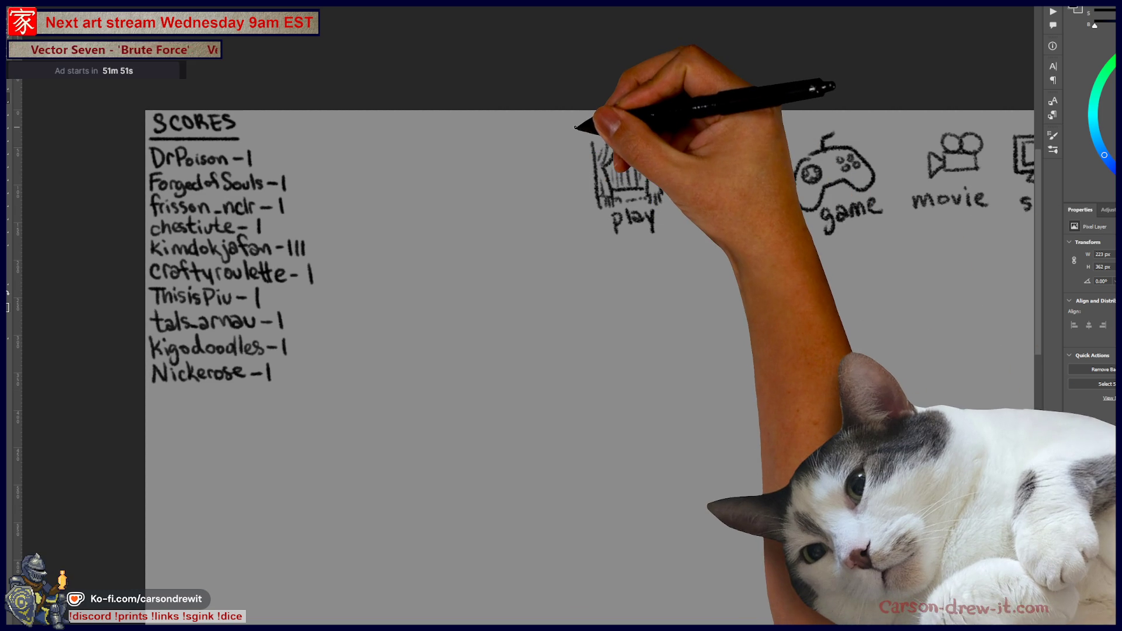
{"action": "left_click_drag", "start_coordinate": [706, 103], "coordinate": [526, 113]}
{"action": "scroll", "coordinate": [538, 125], "scroll_direction": "down", "scroll_amount": 2}
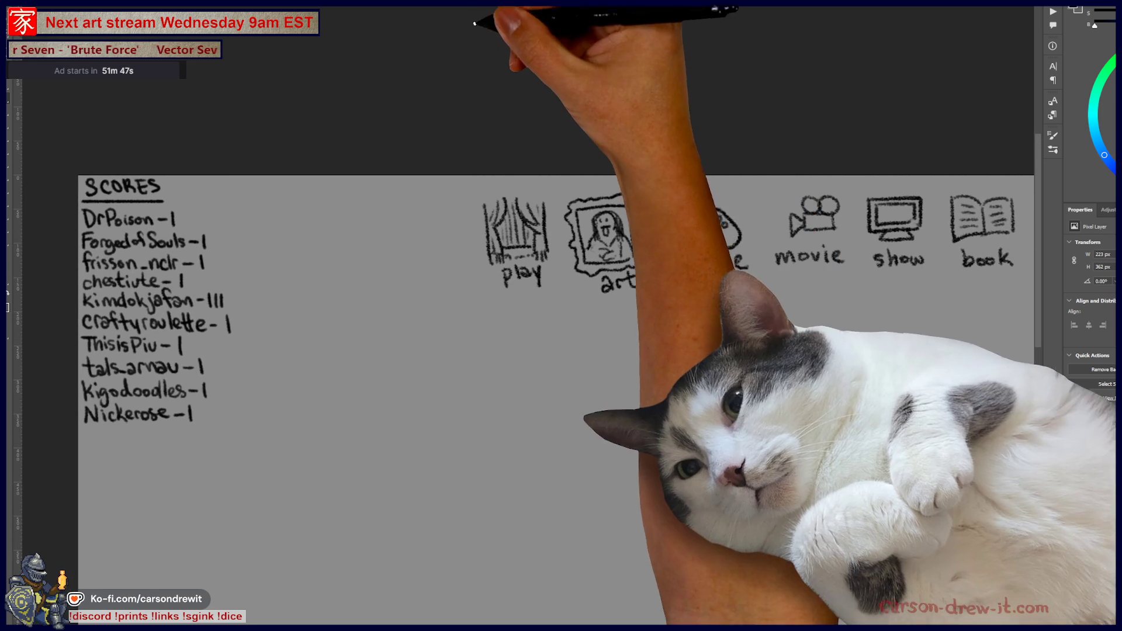
{"action": "left_click", "coordinate": [525, 9]}
{"action": "mouse_move", "coordinate": [709, 283]}
{"action": "left_mouse_down"}
{"action": "mouse_move", "coordinate": [626, 188]}
{"action": "mouse_move", "coordinate": [772, 263]}
{"action": "mouse_move", "coordinate": [788, 281]}
{"action": "mouse_move", "coordinate": [789, 326]}
{"action": "left_mouse_up"}
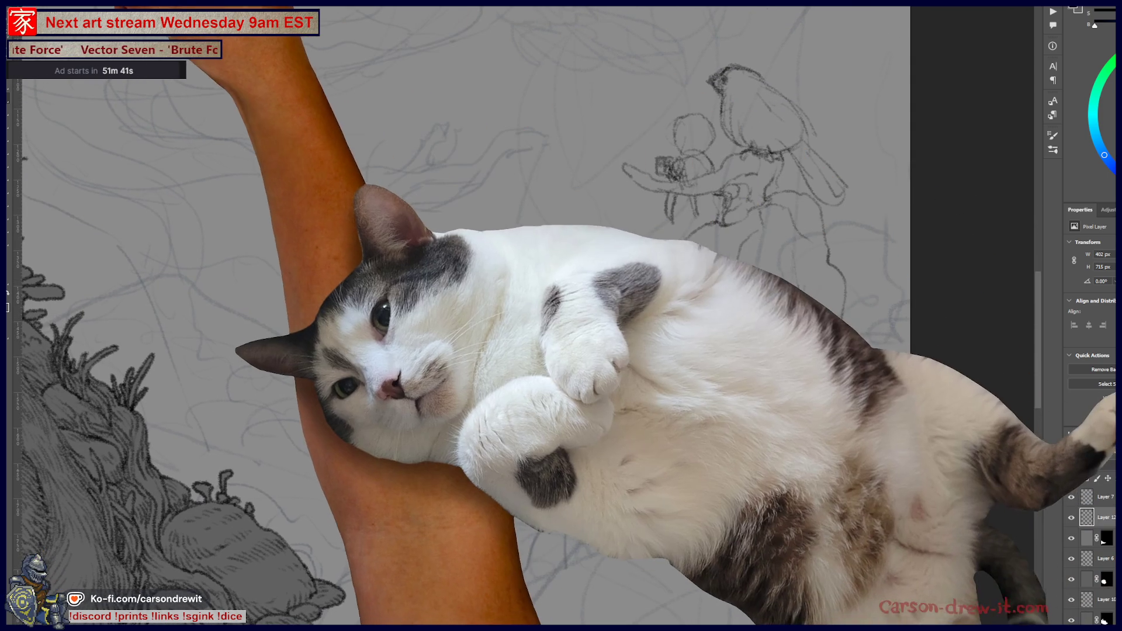
{"action": "left_click", "coordinate": [26, 37]}
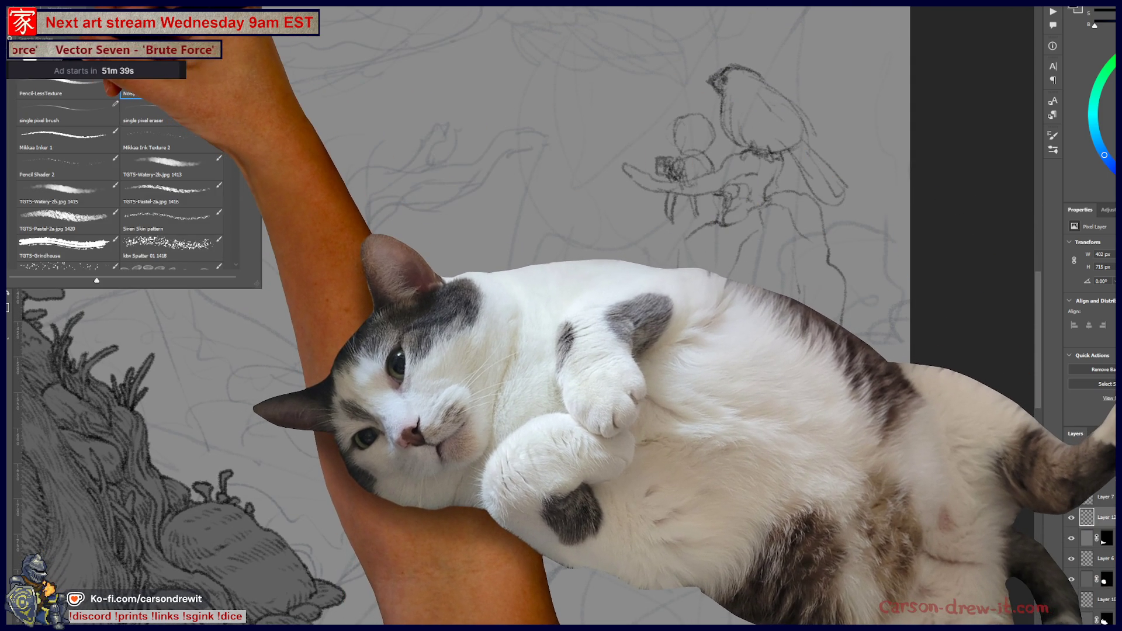
{"action": "key", "text": "Escape"}
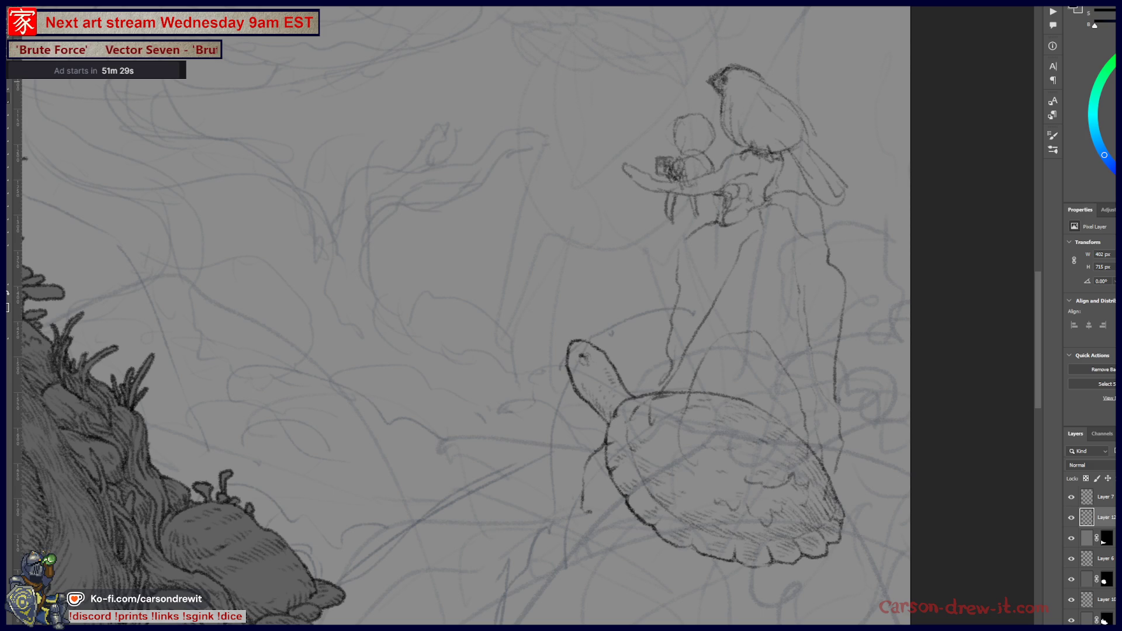
{"action": "mouse_move", "coordinate": [726, 117]}
{"action": "left_mouse_down"}
{"action": "mouse_move", "coordinate": [746, 125]}
{"action": "mouse_move", "coordinate": [813, 248]}
{"action": "mouse_move", "coordinate": [799, 331]}
{"action": "left_mouse_up"}
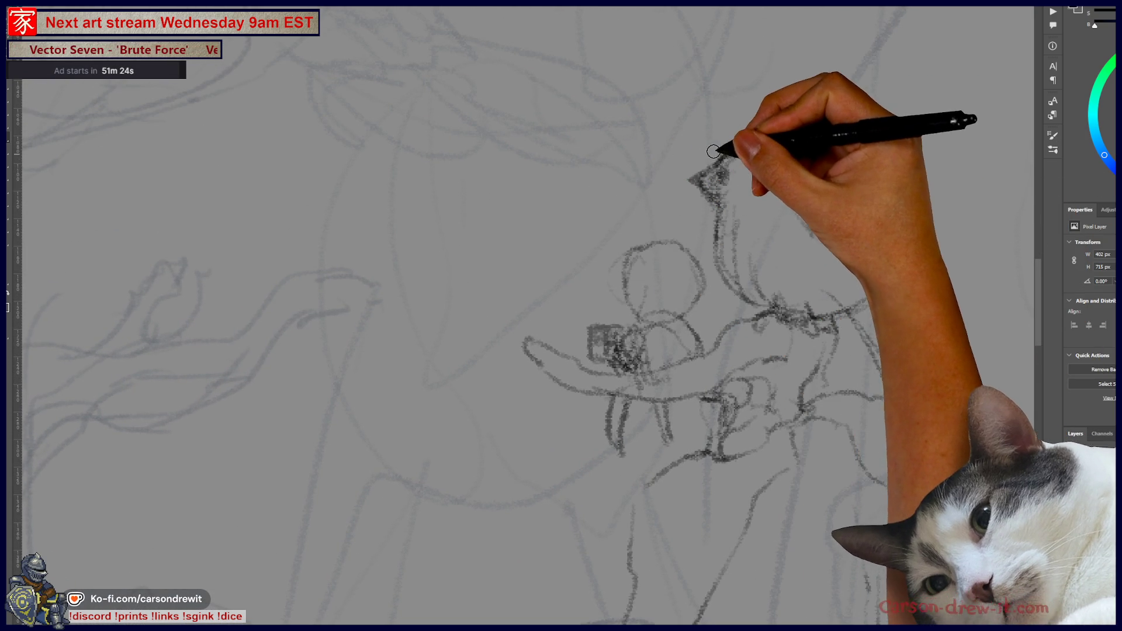
Step: Ink the bird's outline: head, eye and beak, neck, throat, chest and belly
{"action": "mouse_move", "coordinate": [733, 165]}
{"action": "left_mouse_down"}
{"action": "mouse_move", "coordinate": [679, 178]}
{"action": "mouse_move", "coordinate": [698, 201]}
{"action": "left_mouse_up"}
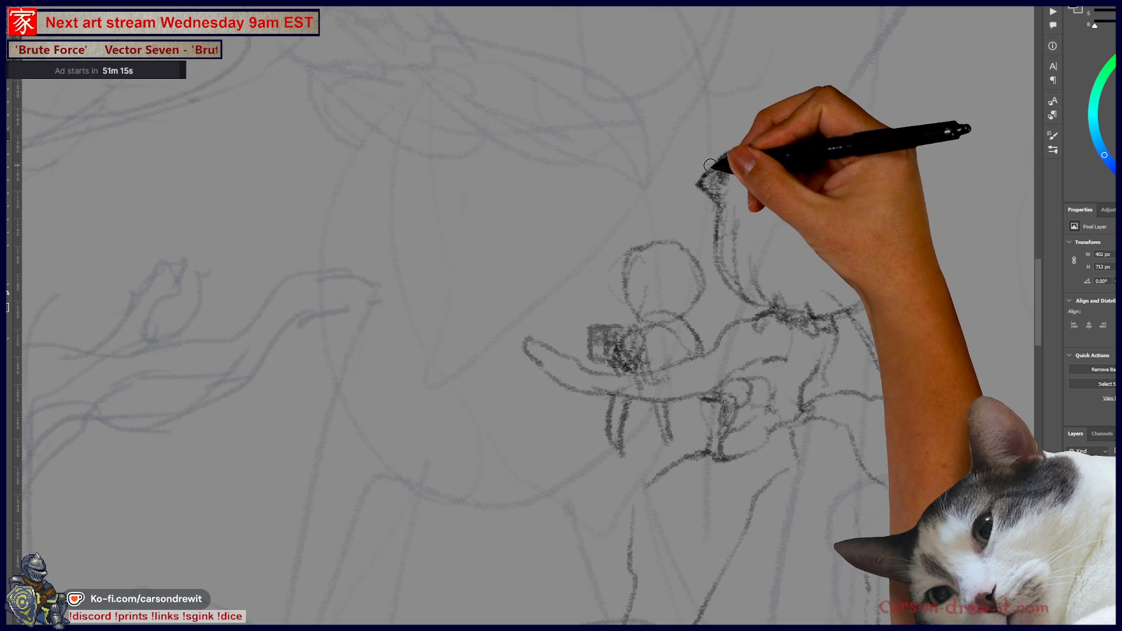
{"action": "mouse_move", "coordinate": [717, 203]}
{"action": "left_mouse_down"}
{"action": "mouse_move", "coordinate": [726, 165]}
{"action": "mouse_move", "coordinate": [776, 155]}
{"action": "mouse_move", "coordinate": [860, 234]}
{"action": "left_mouse_up"}
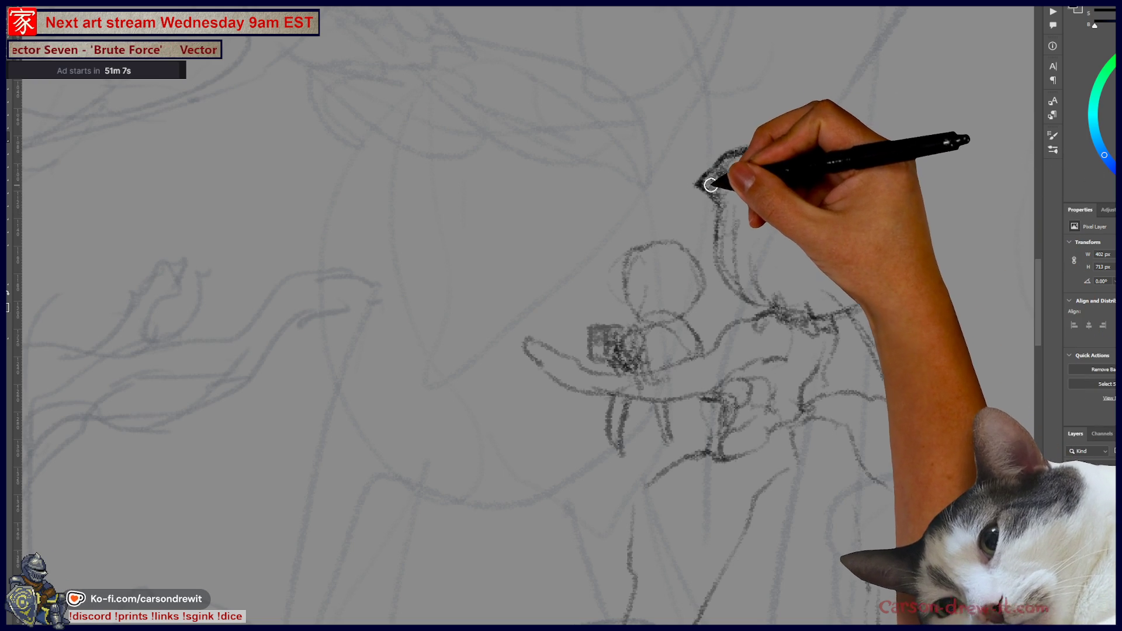
{"action": "mouse_move", "coordinate": [711, 176]}
{"action": "left_mouse_down"}
{"action": "mouse_move", "coordinate": [705, 171]}
{"action": "mouse_move", "coordinate": [728, 162]}
{"action": "left_mouse_up"}
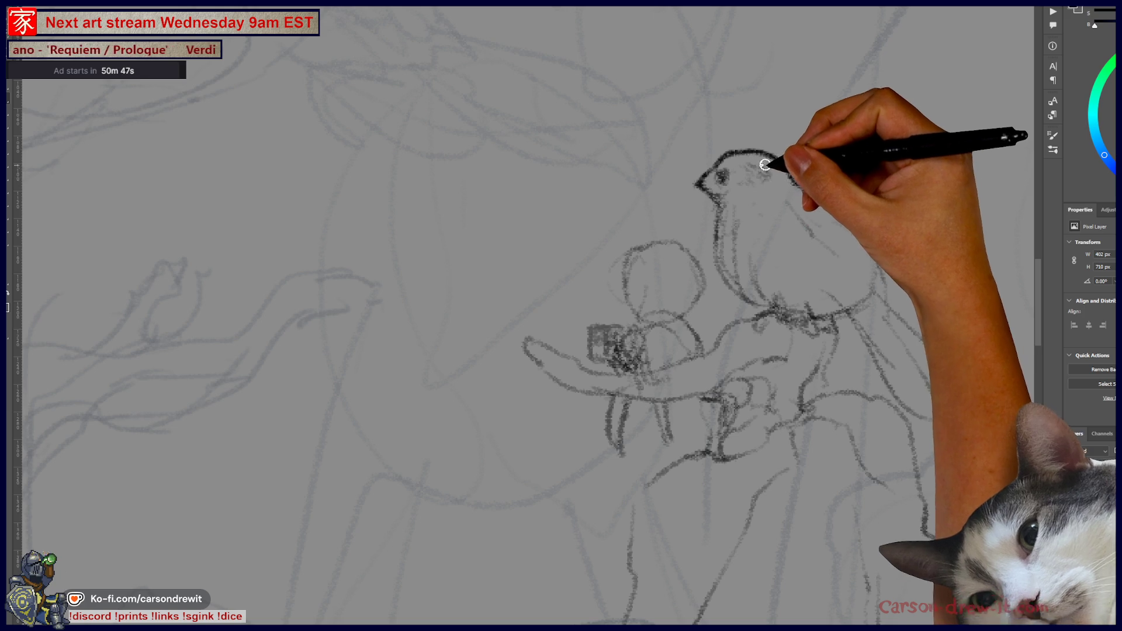
{"action": "mouse_move", "coordinate": [714, 194]}
{"action": "left_mouse_down"}
{"action": "mouse_move", "coordinate": [723, 235]}
{"action": "mouse_move", "coordinate": [726, 221]}
{"action": "mouse_move", "coordinate": [758, 293]}
{"action": "mouse_move", "coordinate": [731, 226]}
{"action": "mouse_move", "coordinate": [752, 188]}
{"action": "mouse_move", "coordinate": [782, 251]}
{"action": "left_mouse_up"}
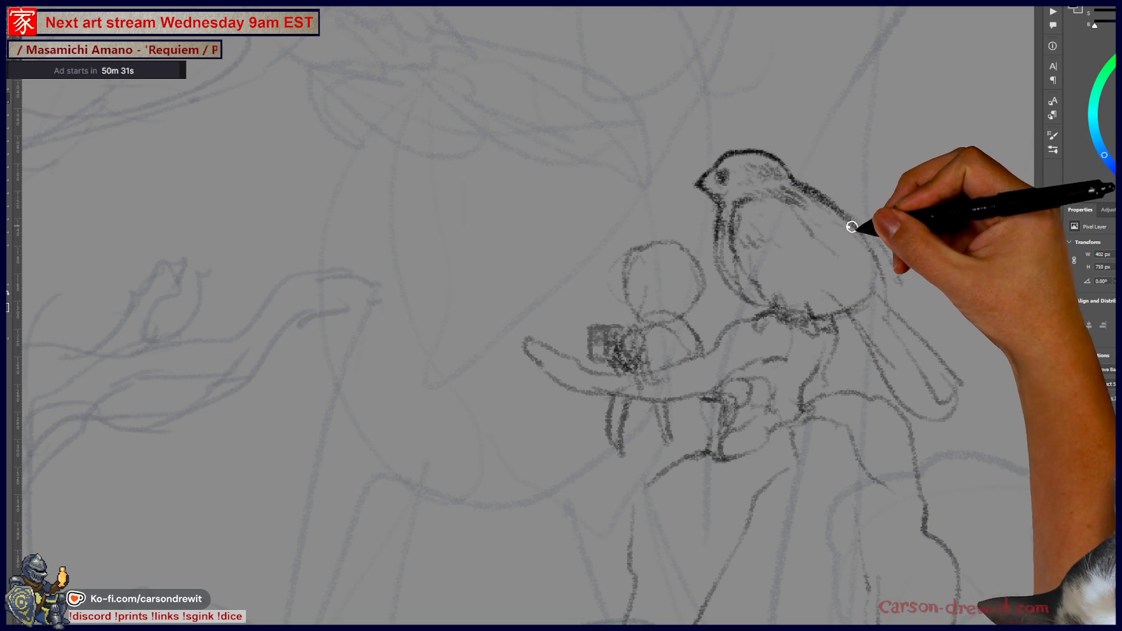
{"action": "mouse_move", "coordinate": [776, 306]}
{"action": "left_mouse_down"}
{"action": "mouse_move", "coordinate": [839, 321]}
{"action": "mouse_move", "coordinate": [862, 304]}
{"action": "left_mouse_up"}
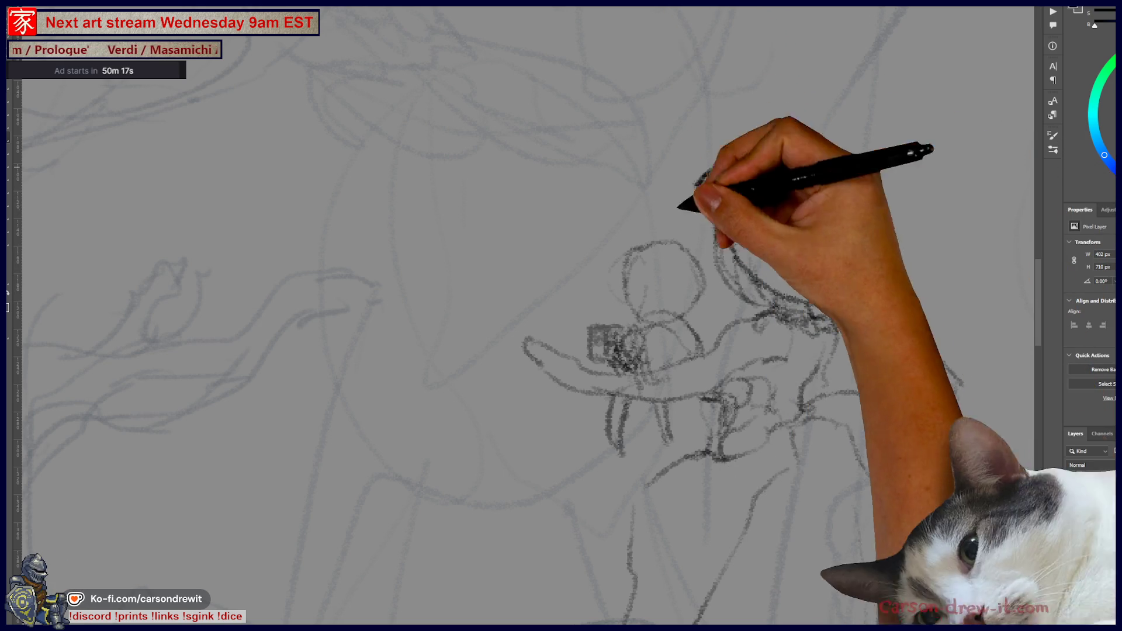
{"action": "mouse_move", "coordinate": [726, 210]}
{"action": "left_mouse_down"}
{"action": "mouse_move", "coordinate": [726, 253]}
{"action": "mouse_move", "coordinate": [751, 306]}
{"action": "mouse_move", "coordinate": [796, 305]}
{"action": "left_mouse_up"}
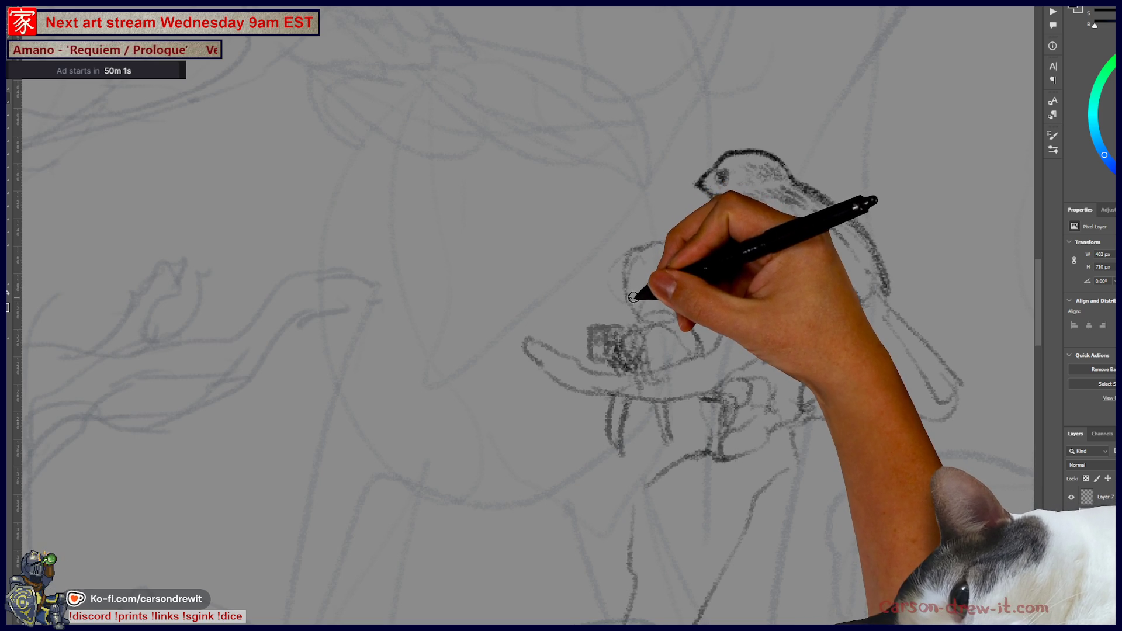
Step: Hatch dark shading across the bird's chest, side and lower belly, and darken the branch beside it
{"action": "mouse_move", "coordinate": [759, 213]}
{"action": "left_mouse_down"}
{"action": "mouse_move", "coordinate": [774, 230]}
{"action": "mouse_move", "coordinate": [799, 227]}
{"action": "left_mouse_up"}
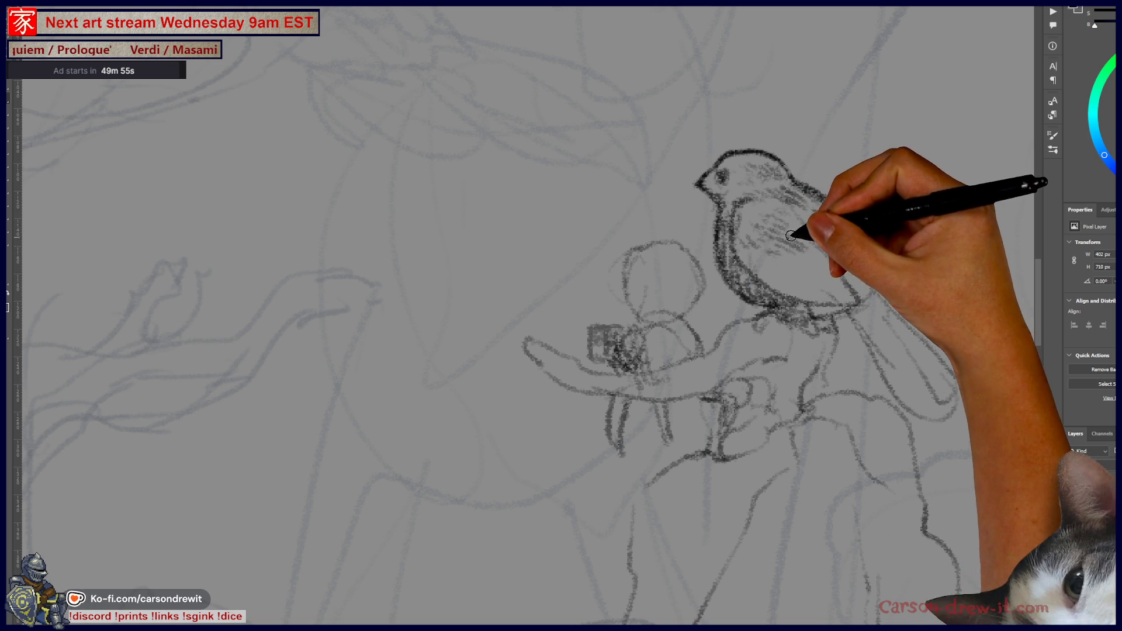
{"action": "mouse_move", "coordinate": [806, 231]}
{"action": "left_mouse_down"}
{"action": "mouse_move", "coordinate": [746, 256]}
{"action": "mouse_move", "coordinate": [804, 277]}
{"action": "left_mouse_up"}
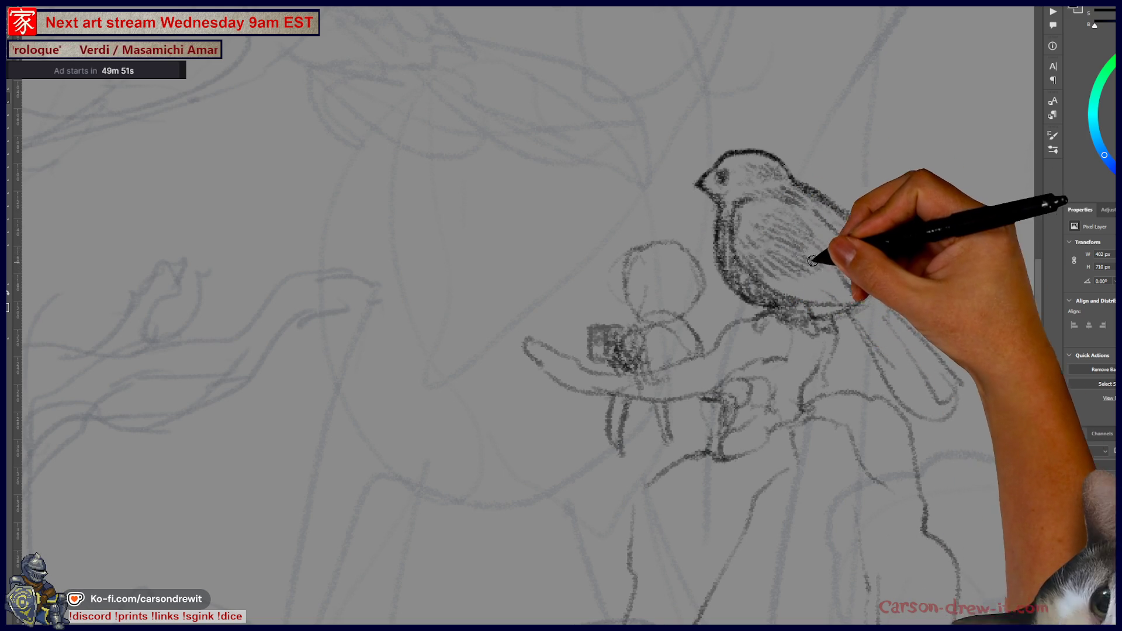
{"action": "mouse_move", "coordinate": [771, 283]}
{"action": "left_mouse_down"}
{"action": "mouse_move", "coordinate": [804, 297]}
{"action": "mouse_move", "coordinate": [847, 245]}
{"action": "mouse_move", "coordinate": [822, 210]}
{"action": "mouse_move", "coordinate": [864, 250]}
{"action": "mouse_move", "coordinate": [838, 272]}
{"action": "mouse_move", "coordinate": [874, 292]}
{"action": "mouse_move", "coordinate": [861, 280]}
{"action": "mouse_move", "coordinate": [882, 275]}
{"action": "mouse_move", "coordinate": [876, 303]}
{"action": "left_mouse_up"}
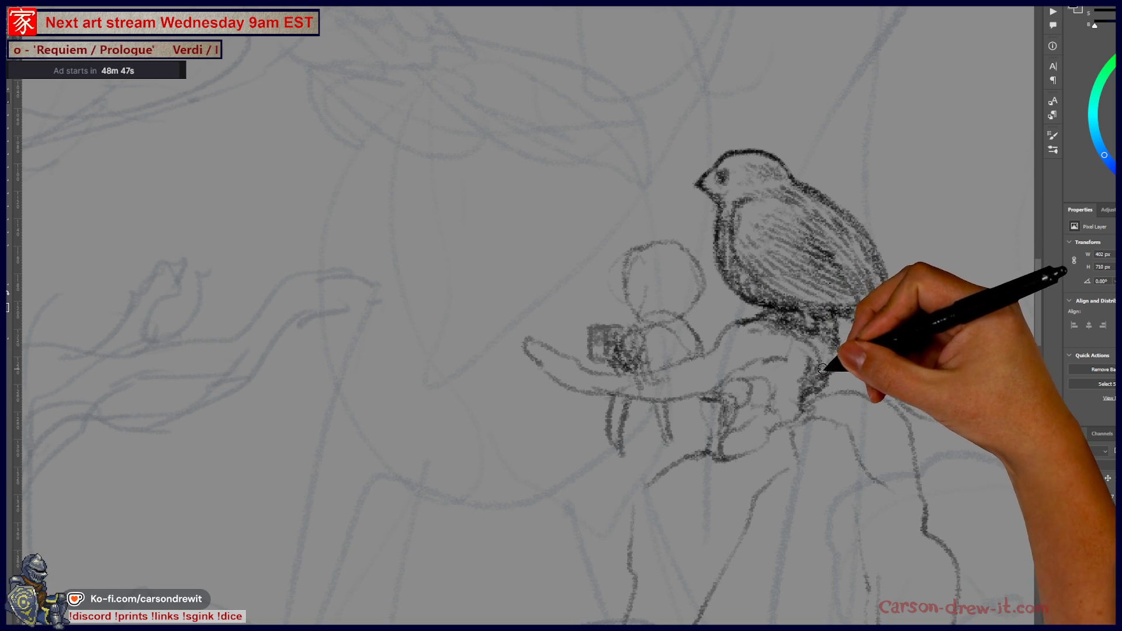
{"action": "left_click_drag", "start_coordinate": [796, 366], "coordinate": [727, 376]}
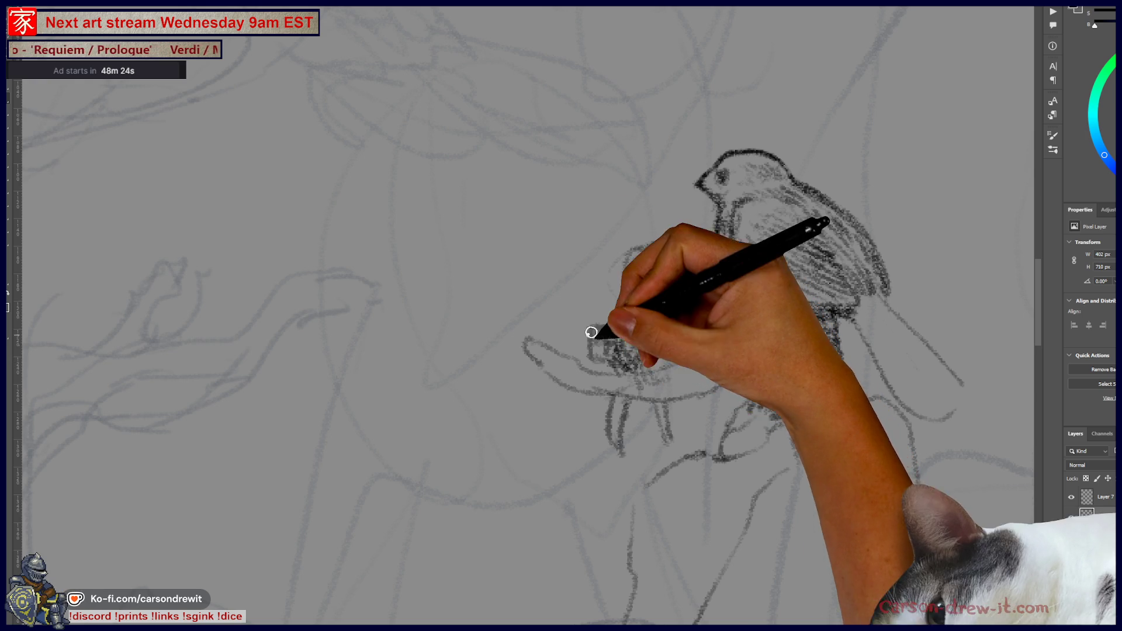
Step: Strengthen the branch's curling tip and shade its lower part with bold strokes
{"action": "mouse_move", "coordinate": [504, 349]}
{"action": "left_mouse_down"}
{"action": "mouse_move", "coordinate": [555, 356]}
{"action": "mouse_move", "coordinate": [534, 350]}
{"action": "mouse_move", "coordinate": [534, 329]}
{"action": "mouse_move", "coordinate": [545, 328]}
{"action": "mouse_move", "coordinate": [594, 371]}
{"action": "mouse_move", "coordinate": [546, 351]}
{"action": "mouse_move", "coordinate": [597, 380]}
{"action": "mouse_move", "coordinate": [549, 371]}
{"action": "mouse_move", "coordinate": [590, 395]}
{"action": "mouse_move", "coordinate": [678, 400]}
{"action": "mouse_move", "coordinate": [732, 376]}
{"action": "mouse_move", "coordinate": [621, 388]}
{"action": "mouse_move", "coordinate": [689, 375]}
{"action": "mouse_move", "coordinate": [672, 371]}
{"action": "mouse_move", "coordinate": [794, 331]}
{"action": "mouse_move", "coordinate": [791, 348]}
{"action": "mouse_move", "coordinate": [776, 325]}
{"action": "mouse_move", "coordinate": [718, 343]}
{"action": "mouse_move", "coordinate": [746, 318]}
{"action": "mouse_move", "coordinate": [763, 325]}
{"action": "mouse_move", "coordinate": [807, 461]}
{"action": "left_mouse_up"}
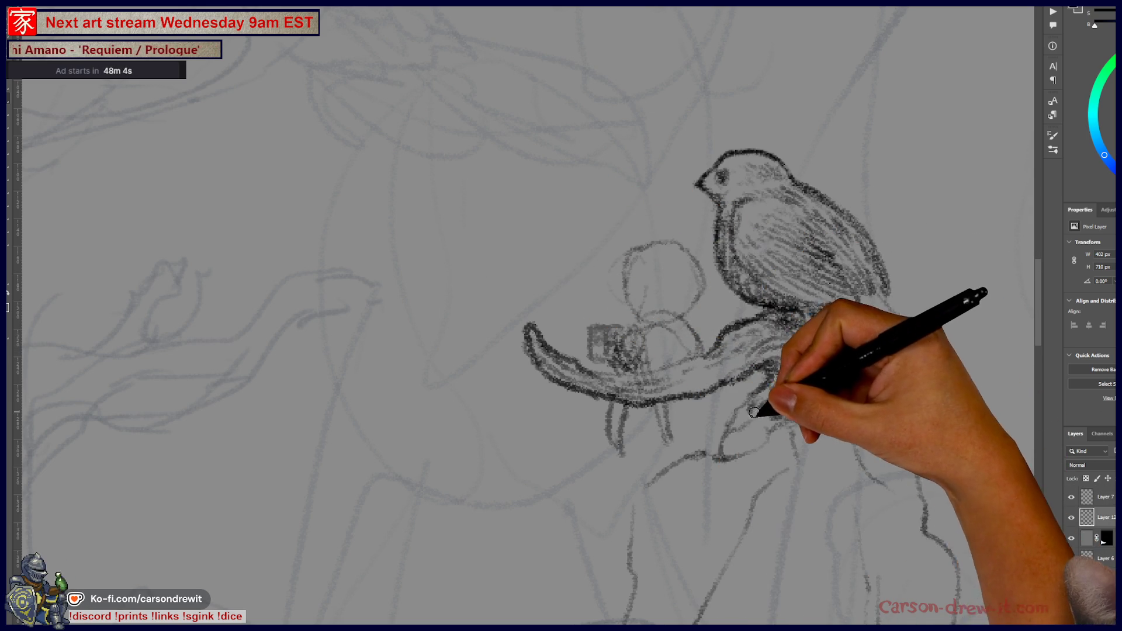
{"action": "mouse_move", "coordinate": [738, 429]}
{"action": "left_mouse_down"}
{"action": "mouse_move", "coordinate": [766, 413]}
{"action": "mouse_move", "coordinate": [772, 427]}
{"action": "mouse_move", "coordinate": [741, 430]}
{"action": "mouse_move", "coordinate": [751, 438]}
{"action": "mouse_move", "coordinate": [787, 402]}
{"action": "left_mouse_up"}
{"action": "key", "text": "ctrl+minus"}
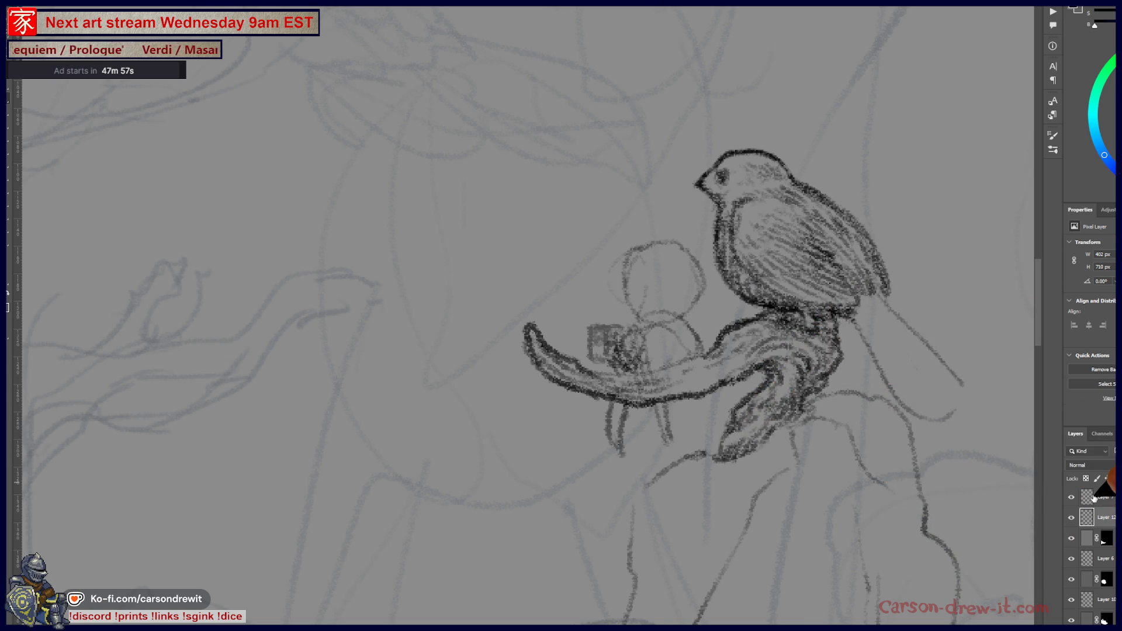
Step: Check the composition, then ink tail feathers angling down and right from the bird
{"action": "key", "text": "ctrl+minus"}
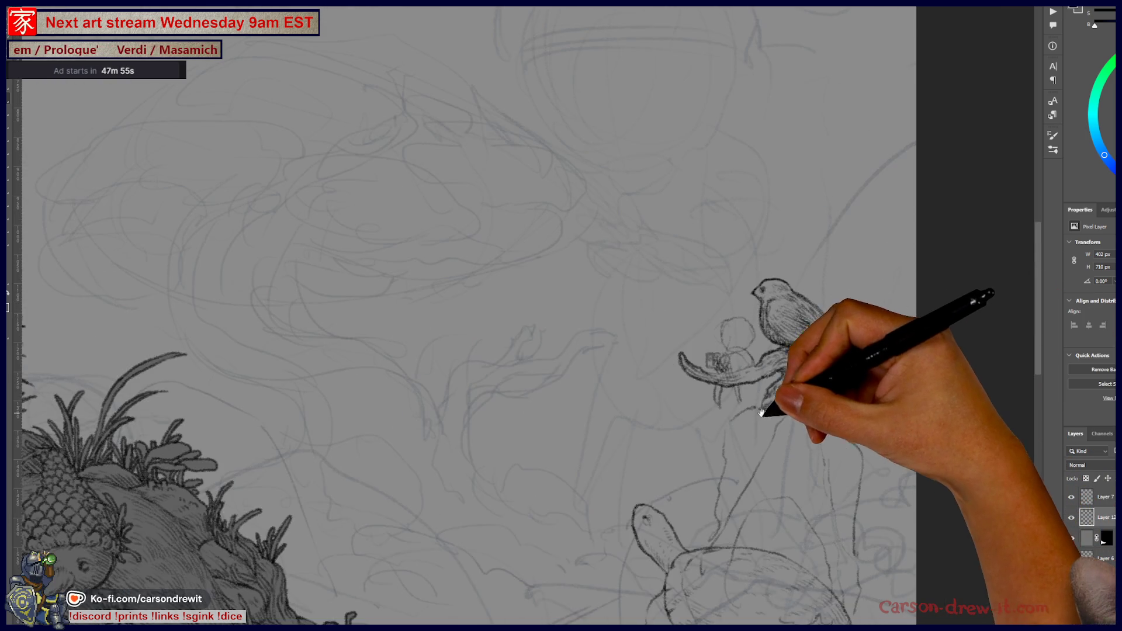
{"action": "key", "text": "ctrl+plus"}
{"action": "key", "text": "ctrl+plus"}
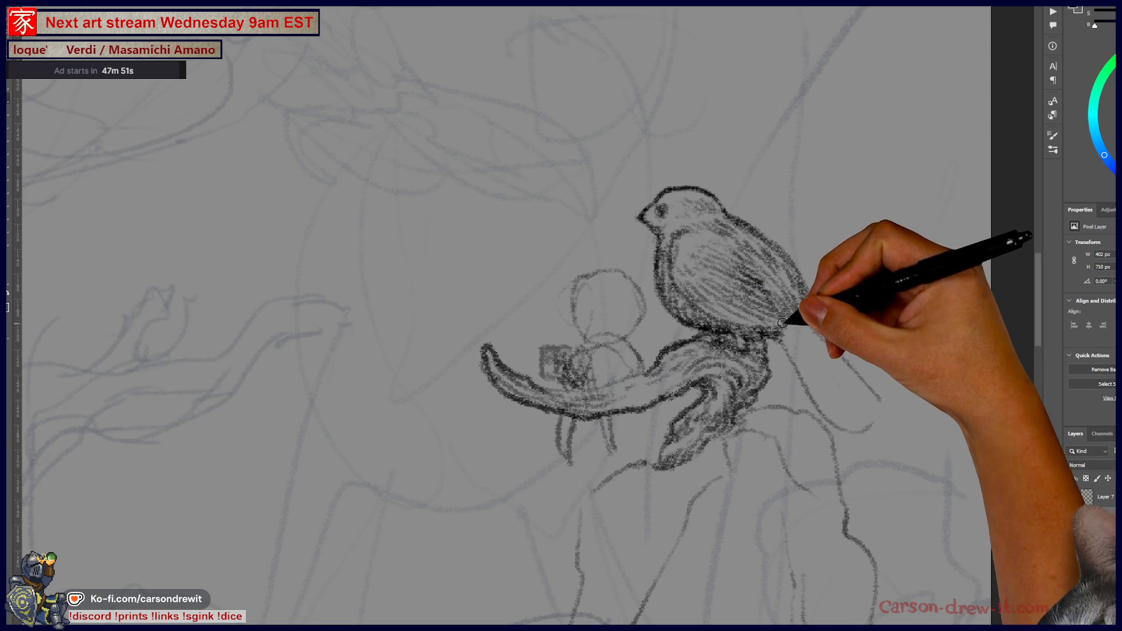
{"action": "left_click_drag", "start_coordinate": [829, 396], "coordinate": [864, 401]}
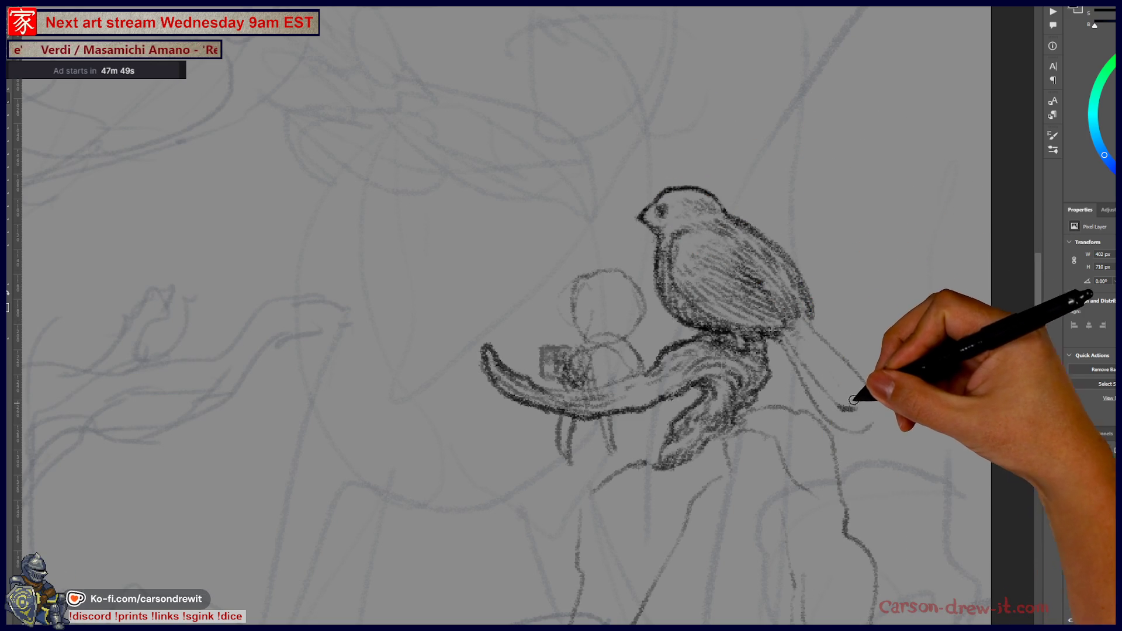
{"action": "left_click_drag", "start_coordinate": [797, 333], "coordinate": [840, 381]}
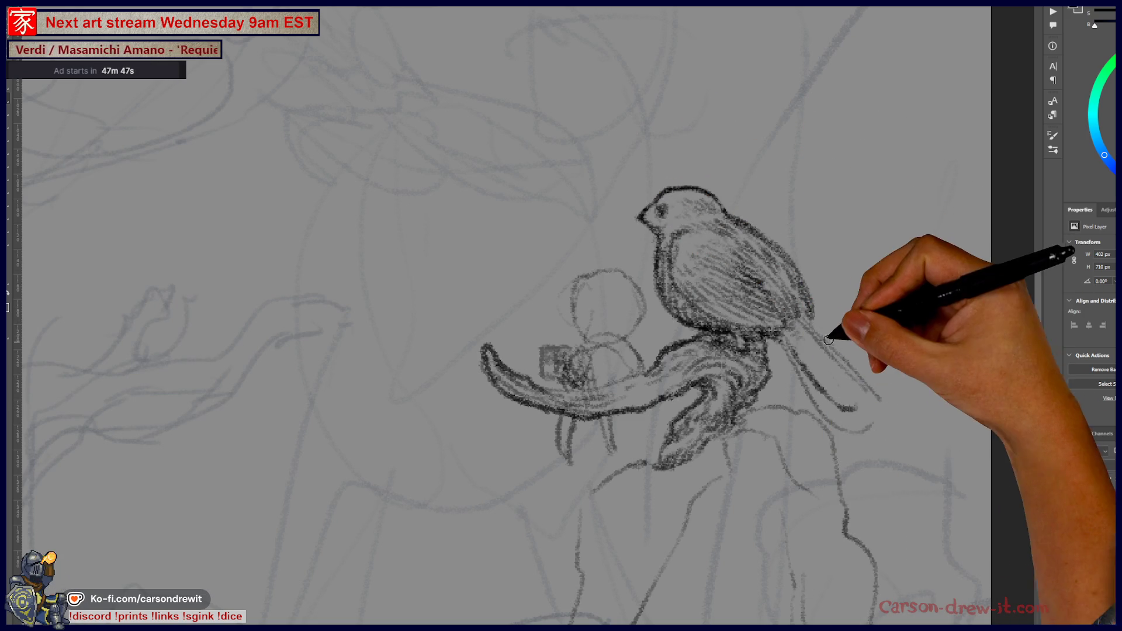
{"action": "left_click_drag", "start_coordinate": [818, 333], "coordinate": [873, 393]}
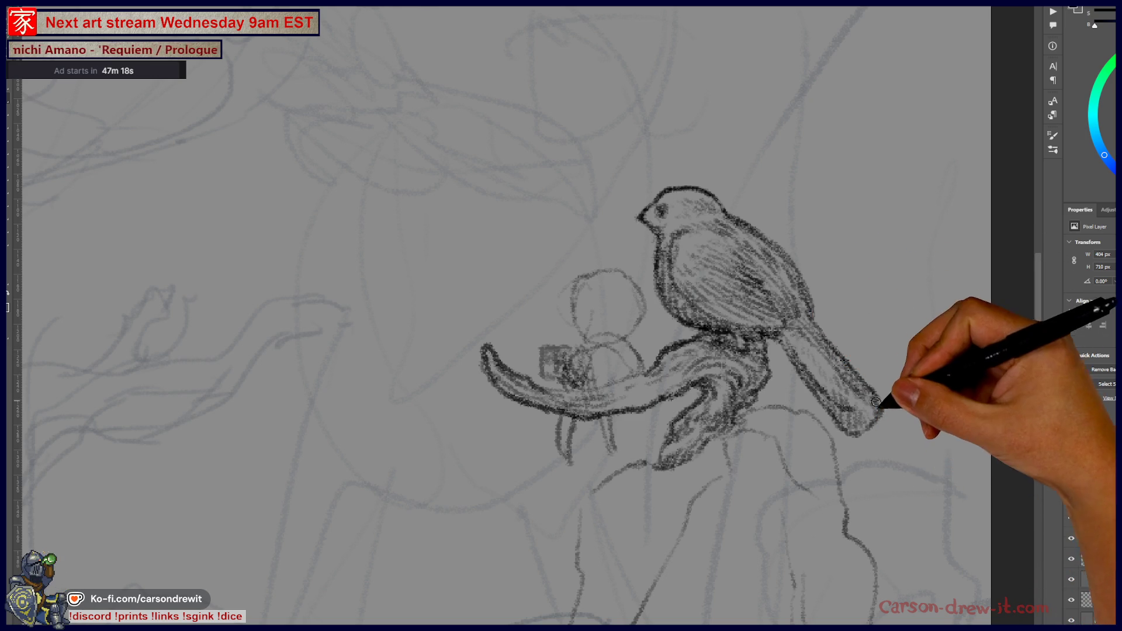
Step: Outline the small figure's petal-like head and add dark marks on the bird and branch
{"action": "mouse_move", "coordinate": [759, 493]}
{"action": "left_mouse_down"}
{"action": "mouse_move", "coordinate": [881, 526]}
{"action": "mouse_move", "coordinate": [874, 532]}
{"action": "left_mouse_up"}
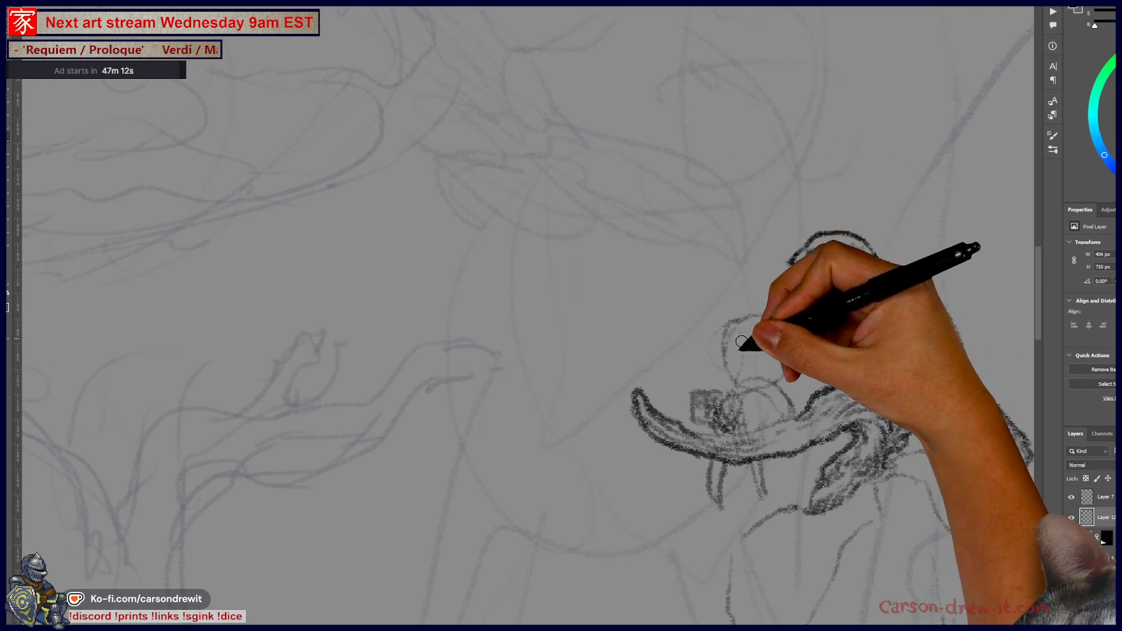
{"action": "mouse_move", "coordinate": [742, 343]}
{"action": "left_mouse_down"}
{"action": "mouse_move", "coordinate": [760, 367]}
{"action": "mouse_move", "coordinate": [719, 338]}
{"action": "mouse_move", "coordinate": [720, 315]}
{"action": "left_mouse_up"}
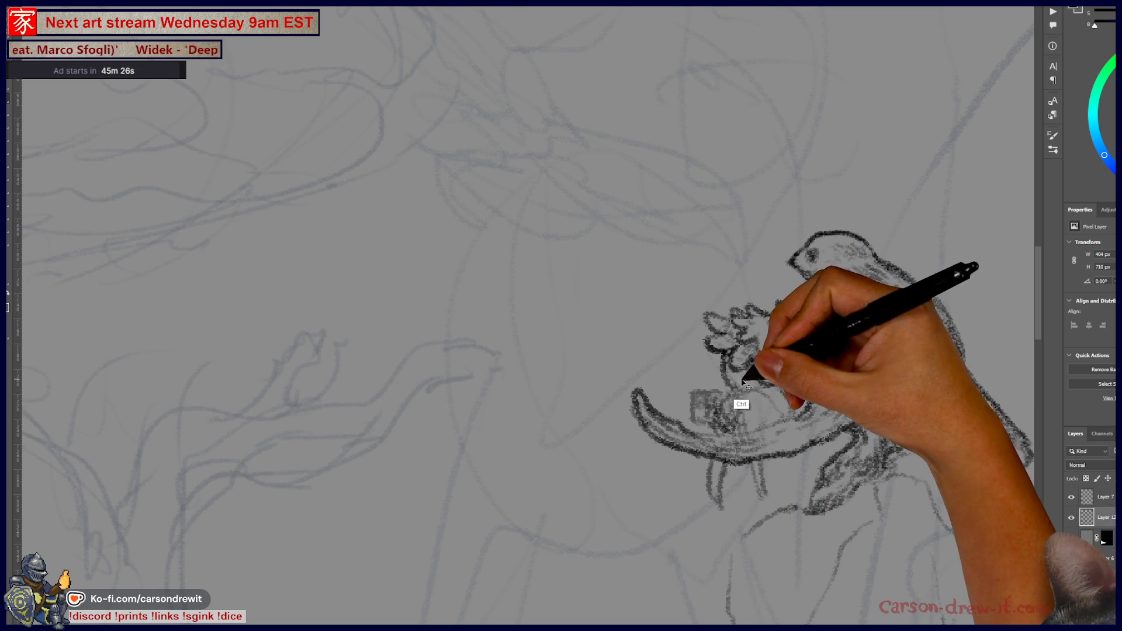
{"action": "mouse_move", "coordinate": [731, 371]}
{"action": "left_mouse_down"}
{"action": "mouse_move", "coordinate": [784, 370]}
{"action": "mouse_move", "coordinate": [780, 380]}
{"action": "left_mouse_up"}
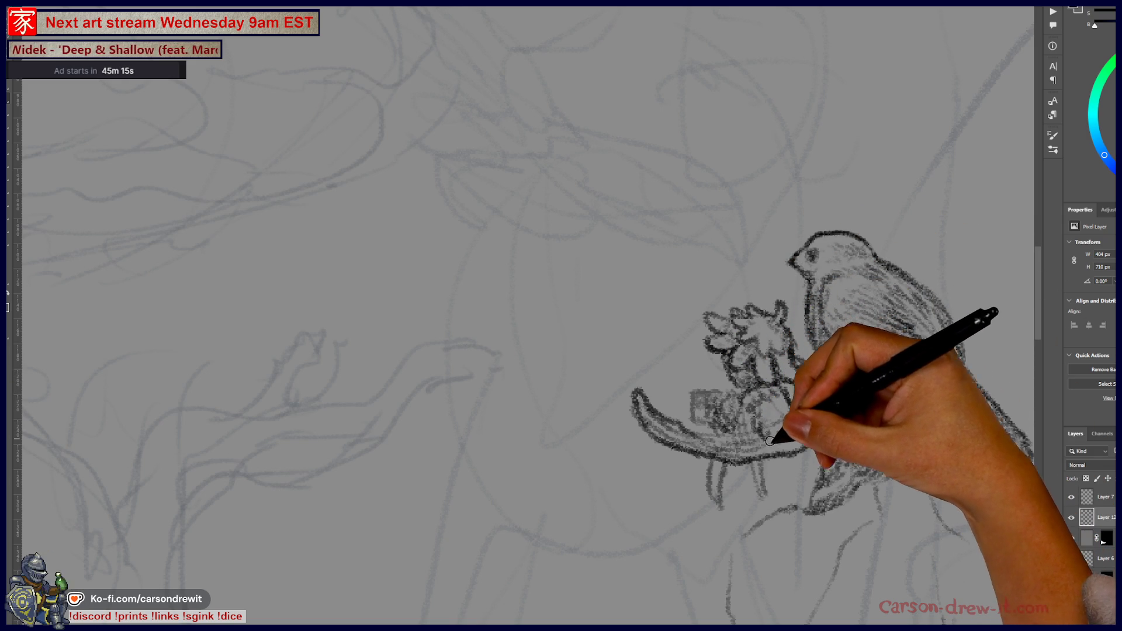
{"action": "mouse_move", "coordinate": [779, 426]}
{"action": "left_mouse_down"}
{"action": "mouse_move", "coordinate": [778, 396]}
{"action": "mouse_move", "coordinate": [783, 431]}
{"action": "mouse_move", "coordinate": [811, 466]}
{"action": "mouse_move", "coordinate": [797, 467]}
{"action": "mouse_move", "coordinate": [781, 429]}
{"action": "mouse_move", "coordinate": [796, 466]}
{"action": "mouse_move", "coordinate": [802, 438]}
{"action": "mouse_move", "coordinate": [797, 529]}
{"action": "mouse_move", "coordinate": [769, 419]}
{"action": "left_mouse_up"}
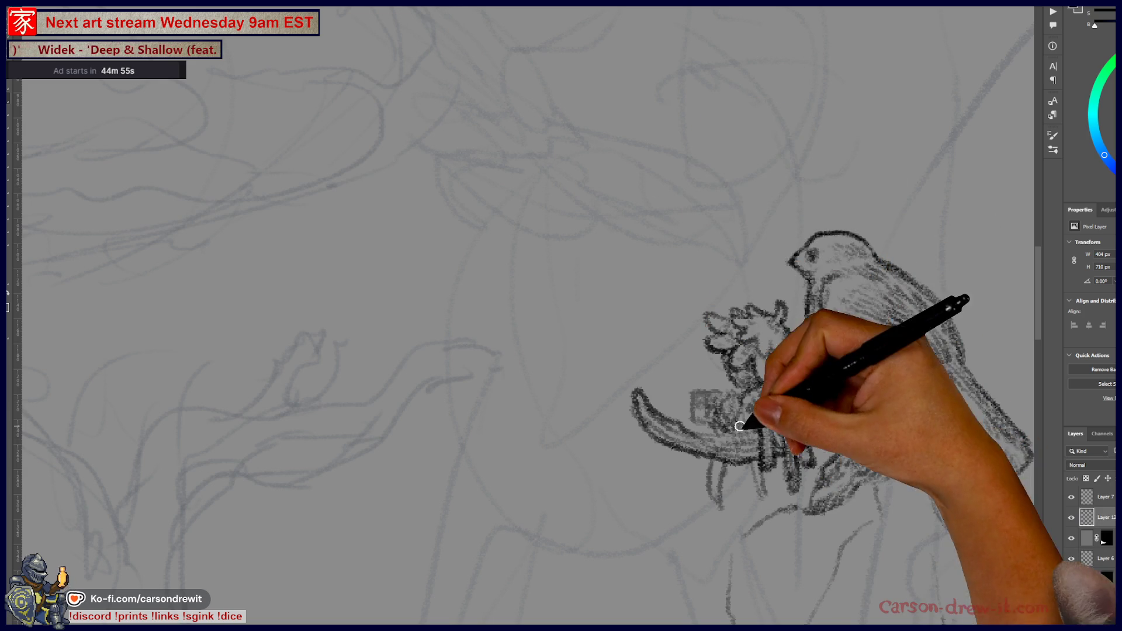
{"action": "left_click_drag", "start_coordinate": [752, 406], "coordinate": [744, 446]}
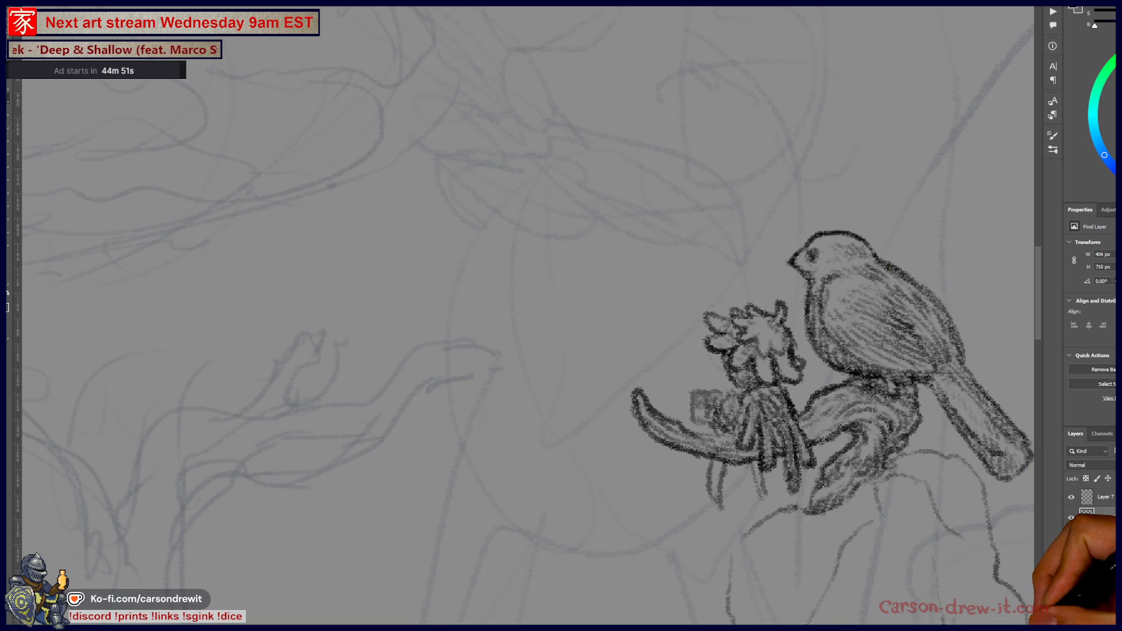
Step: Ink shading on the branch, redraw the figure's small box, and add a stroke beneath the perch
{"action": "mouse_move", "coordinate": [751, 401]}
{"action": "left_mouse_down"}
{"action": "mouse_move", "coordinate": [727, 411]}
{"action": "mouse_move", "coordinate": [717, 369]}
{"action": "left_mouse_up"}
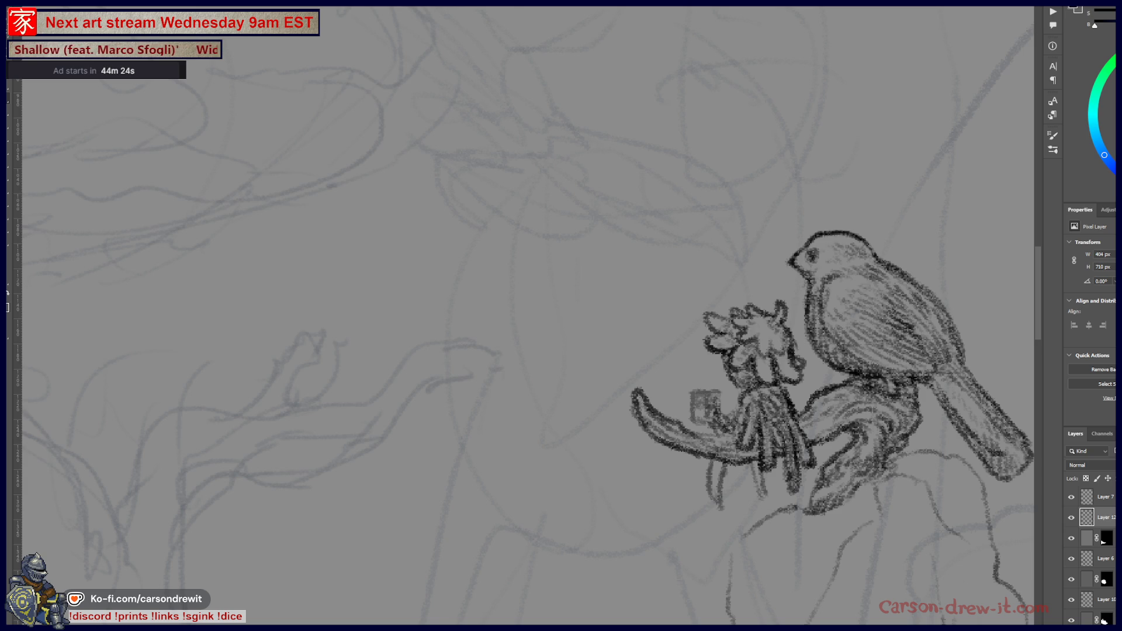
{"action": "mouse_move", "coordinate": [693, 397]}
{"action": "left_mouse_down"}
{"action": "mouse_move", "coordinate": [710, 420]}
{"action": "mouse_move", "coordinate": [693, 393]}
{"action": "mouse_move", "coordinate": [712, 409]}
{"action": "left_mouse_up"}
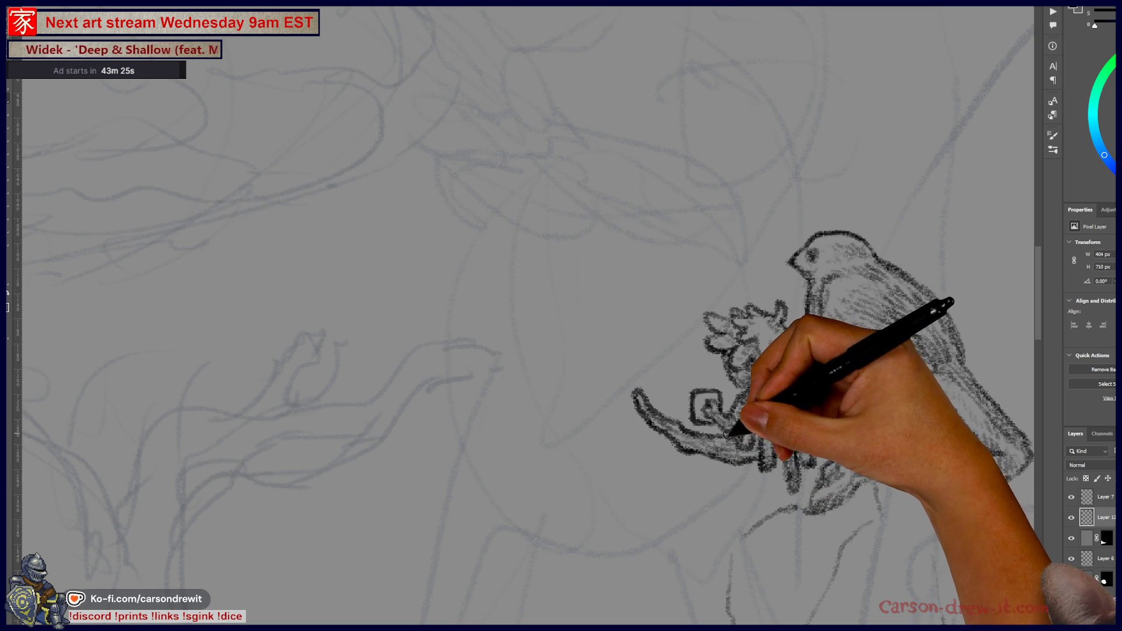
{"action": "left_click_drag", "start_coordinate": [729, 469], "coordinate": [738, 488]}
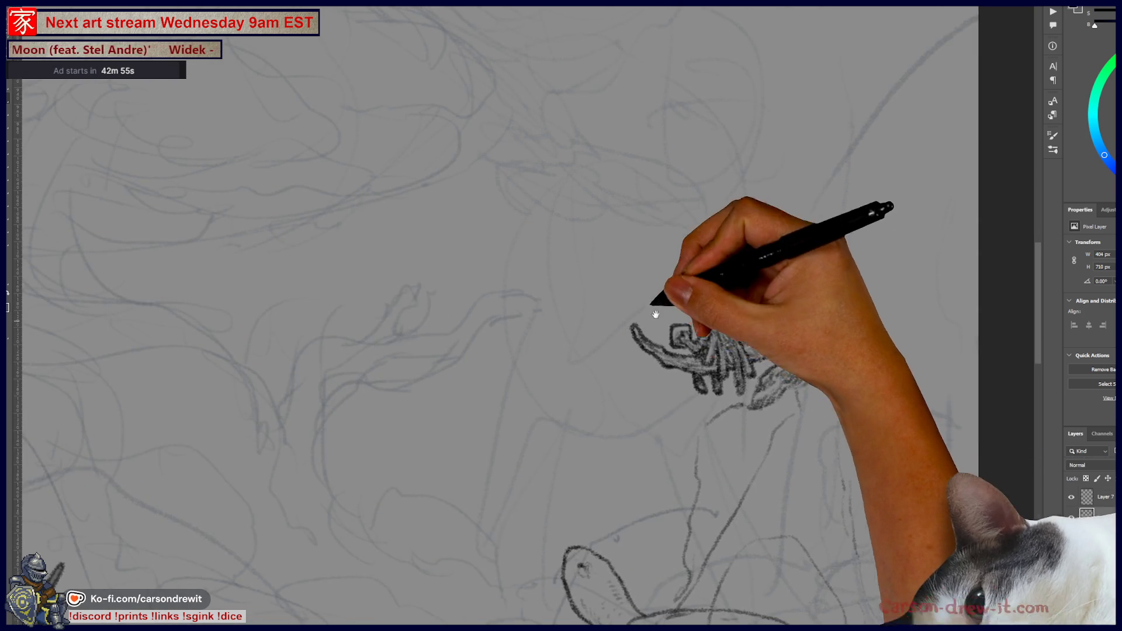
Step: Frame the bird and turtle sketch together, then draw a contour line down from the branch
{"action": "key", "text": "ctrl+minus"}
{"action": "left_click_drag", "start_coordinate": [669, 319], "coordinate": [586, 211]}
{"action": "scroll", "coordinate": [638, 241], "scroll_direction": "down", "scroll_amount": 2}
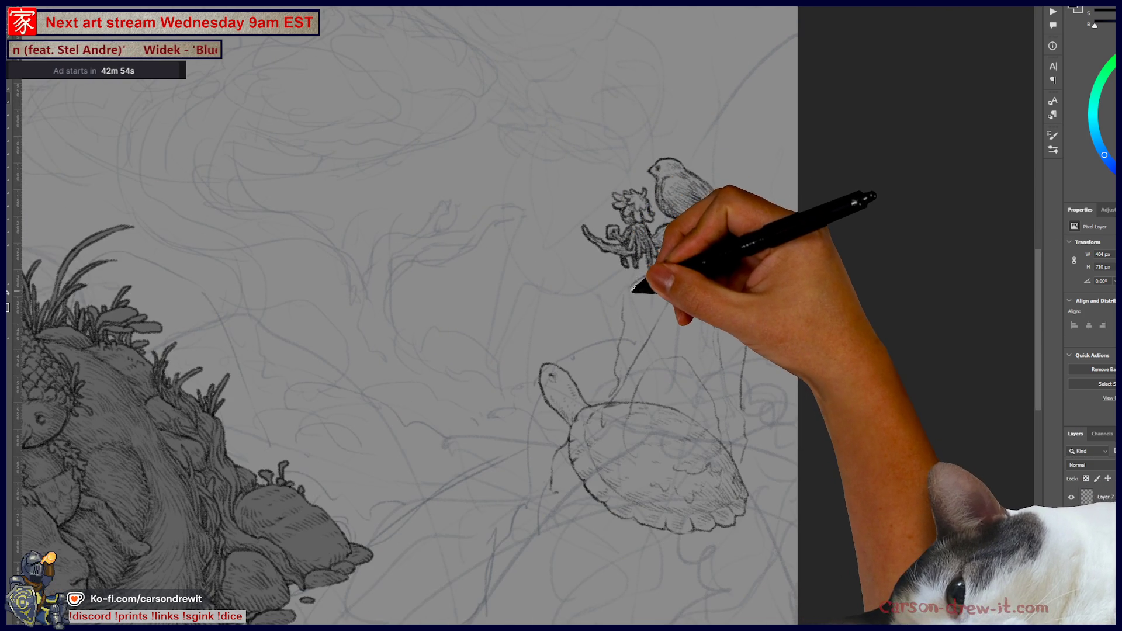
{"action": "left_click_drag", "start_coordinate": [626, 314], "coordinate": [708, 352]}
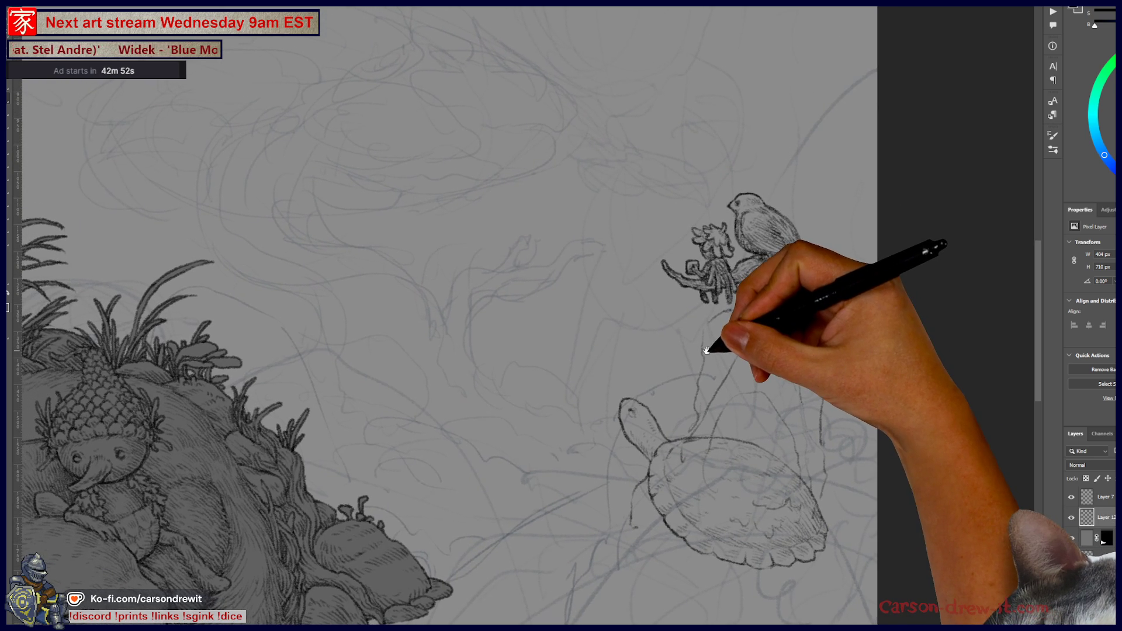
{"action": "scroll", "coordinate": [750, 434], "scroll_direction": "up", "scroll_amount": 2}
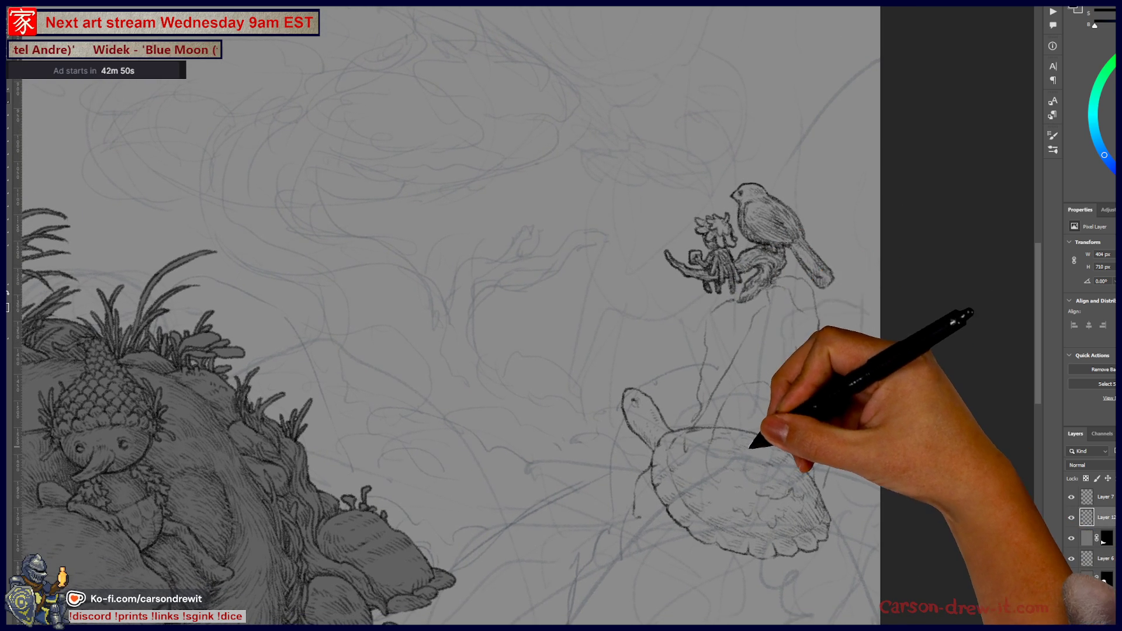
{"action": "left_click_drag", "start_coordinate": [746, 434], "coordinate": [733, 452]}
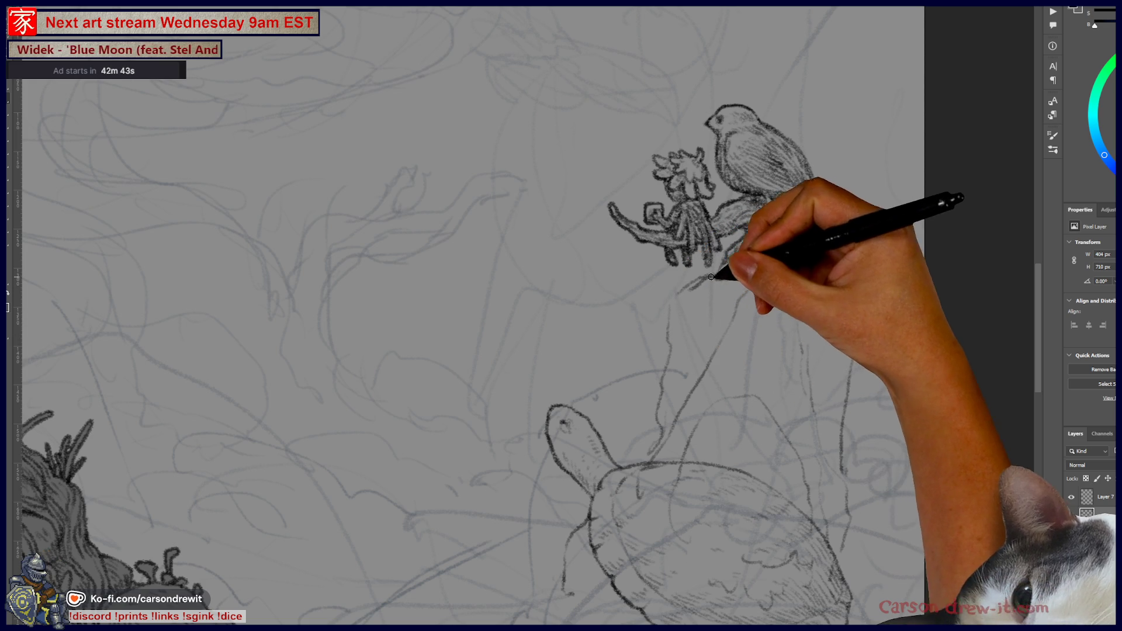
{"action": "mouse_move", "coordinate": [652, 336]}
{"action": "left_mouse_down"}
{"action": "mouse_move", "coordinate": [656, 368]}
{"action": "mouse_move", "coordinate": [724, 400]}
{"action": "left_mouse_up"}
Step: Undo the last pencil strokes and redraw the mushroom cap outline beneath the bird
{"action": "key", "text": "ctrl+z"}
{"action": "key", "text": "ctrl+z"}
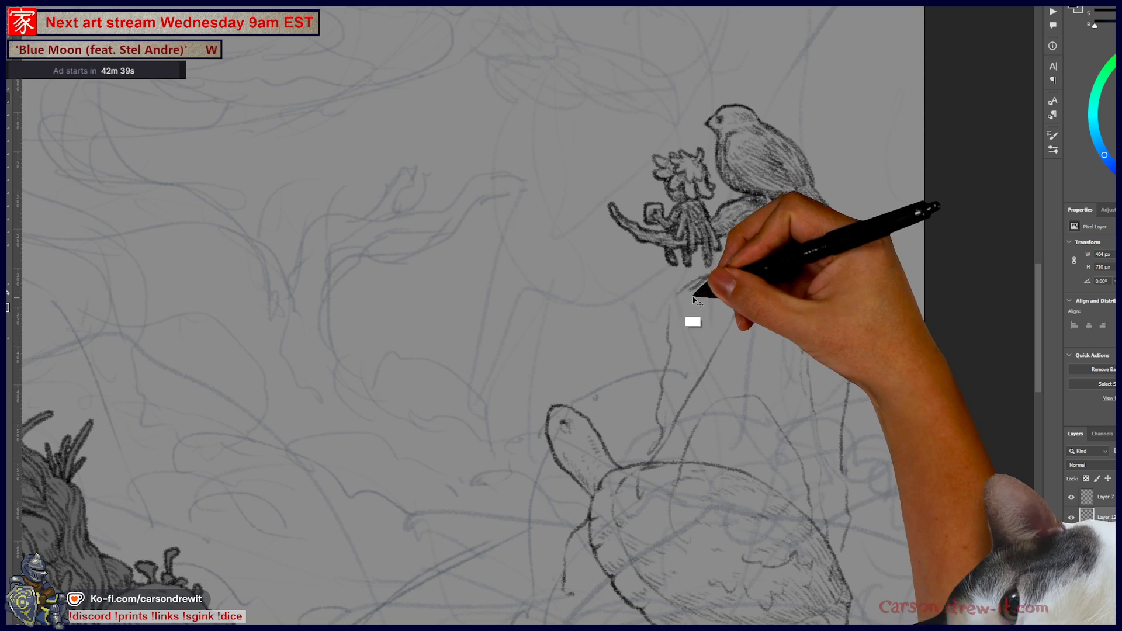
{"action": "mouse_move", "coordinate": [630, 337]}
{"action": "left_mouse_down"}
{"action": "mouse_move", "coordinate": [726, 370]}
{"action": "mouse_move", "coordinate": [758, 345]}
{"action": "left_mouse_up"}
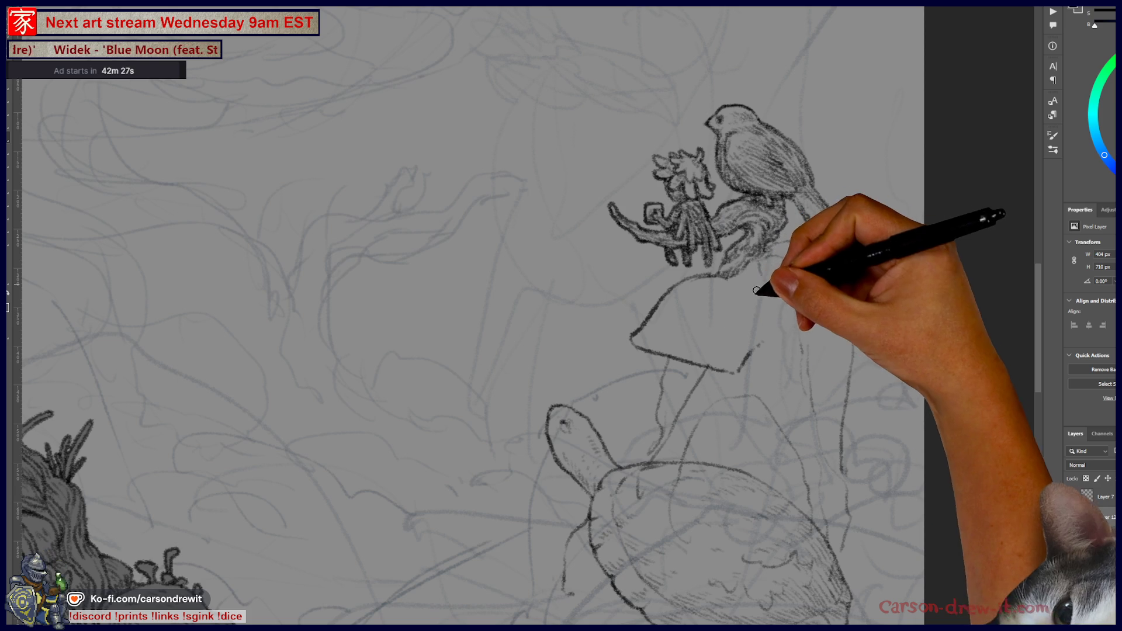
{"action": "left_click_drag", "start_coordinate": [797, 296], "coordinate": [877, 493]}
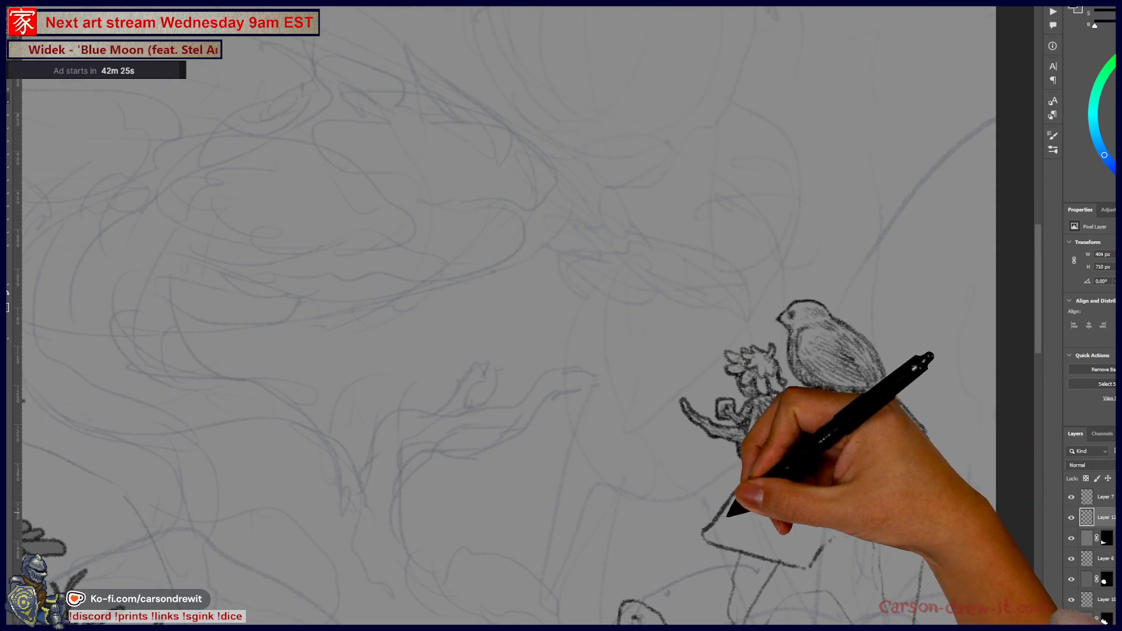
Step: Hatch dark shading from beneath the bird down the trunk to its base
{"action": "mouse_move", "coordinate": [773, 478]}
{"action": "left_mouse_down"}
{"action": "mouse_move", "coordinate": [776, 466]}
{"action": "mouse_move", "coordinate": [791, 476]}
{"action": "mouse_move", "coordinate": [797, 466]}
{"action": "mouse_move", "coordinate": [804, 498]}
{"action": "mouse_move", "coordinate": [826, 496]}
{"action": "mouse_move", "coordinate": [827, 473]}
{"action": "left_mouse_up"}
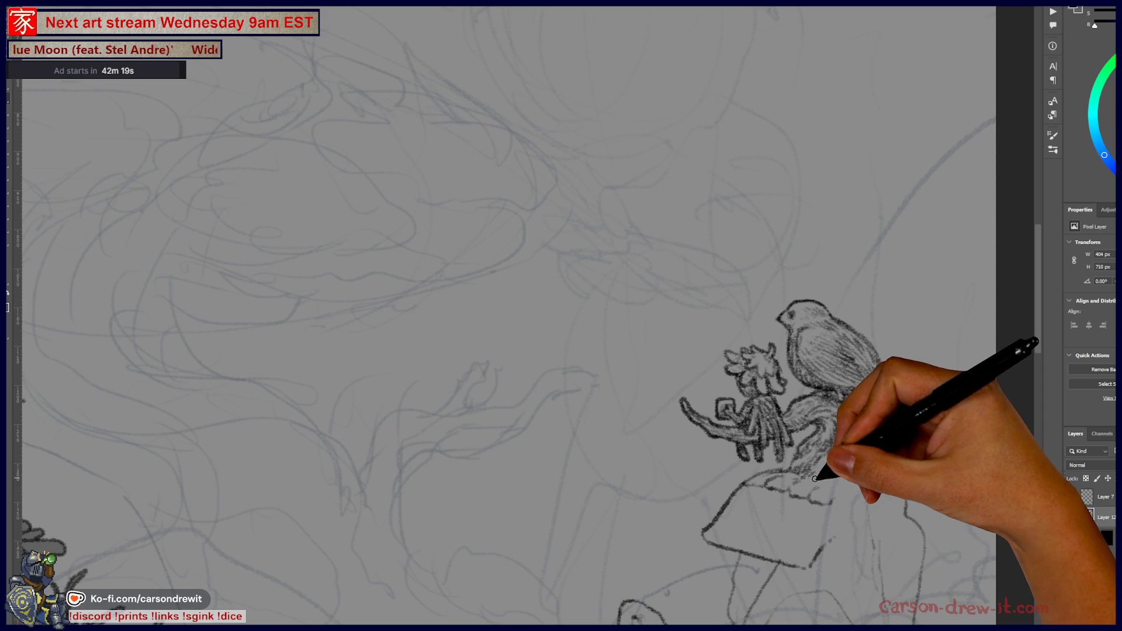
{"action": "mouse_move", "coordinate": [840, 473]}
{"action": "left_mouse_down"}
{"action": "mouse_move", "coordinate": [839, 455]}
{"action": "mouse_move", "coordinate": [852, 468]}
{"action": "mouse_move", "coordinate": [845, 446]}
{"action": "left_mouse_up"}
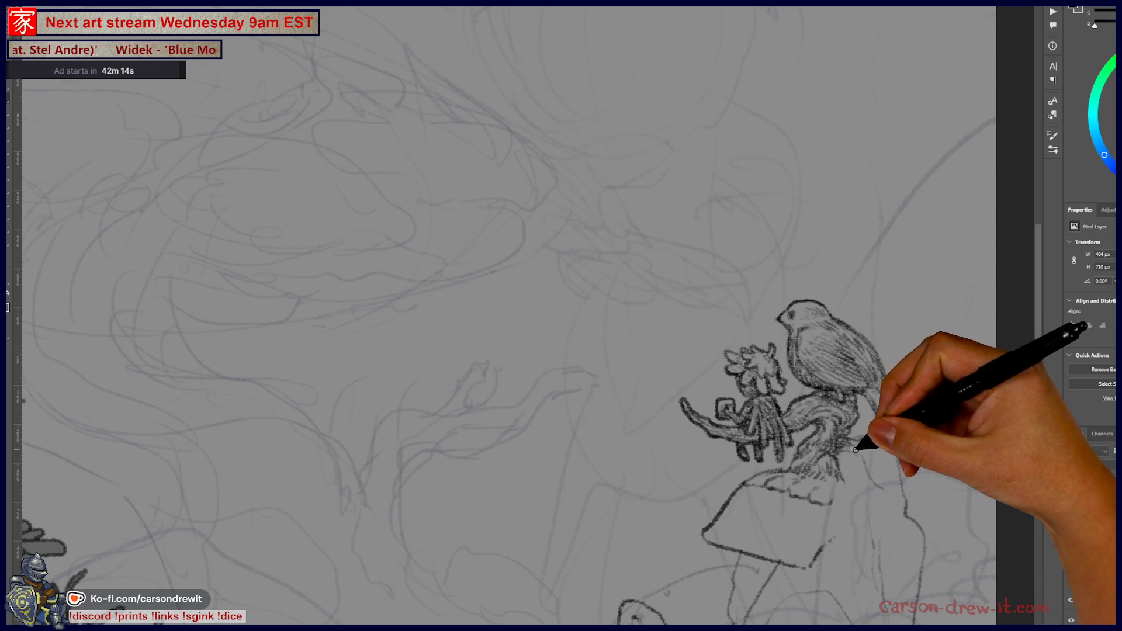
{"action": "left_click_drag", "start_coordinate": [867, 445], "coordinate": [871, 459]}
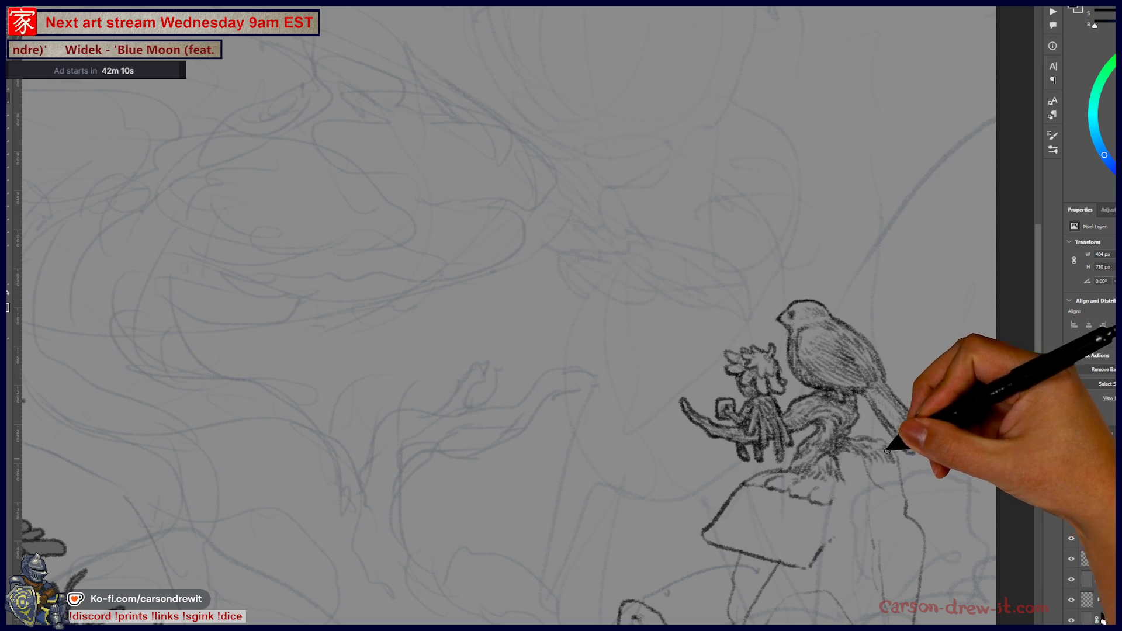
{"action": "mouse_move", "coordinate": [881, 439]}
{"action": "left_mouse_down"}
{"action": "mouse_move", "coordinate": [896, 482]}
{"action": "mouse_move", "coordinate": [864, 450]}
{"action": "mouse_move", "coordinate": [846, 470]}
{"action": "left_mouse_up"}
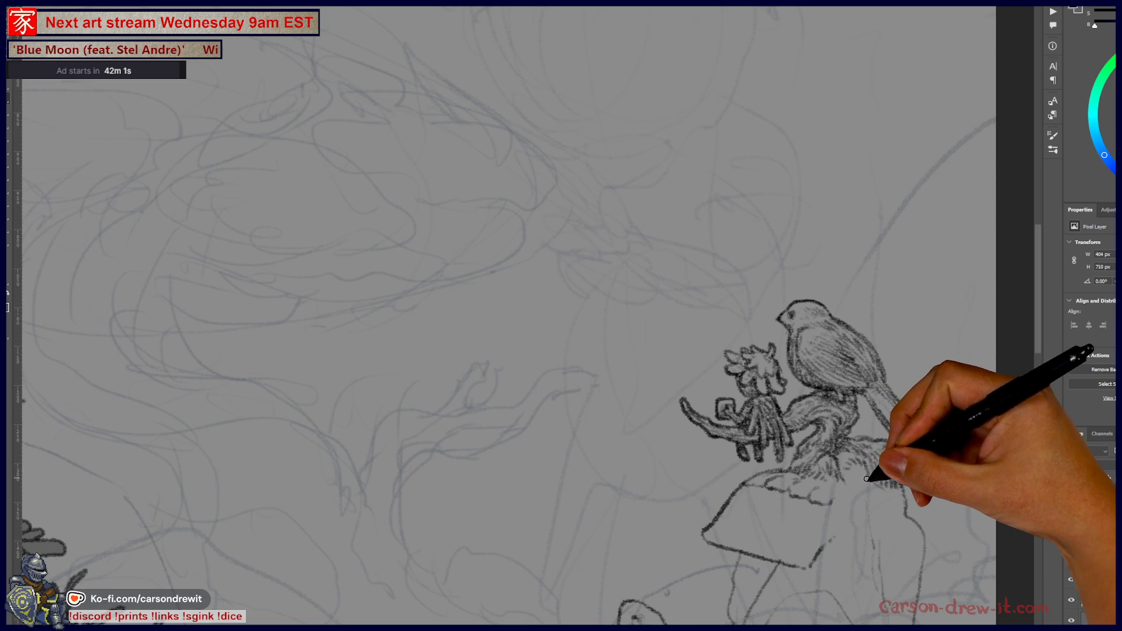
{"action": "scroll", "coordinate": [867, 475], "scroll_direction": "down", "scroll_amount": 2}
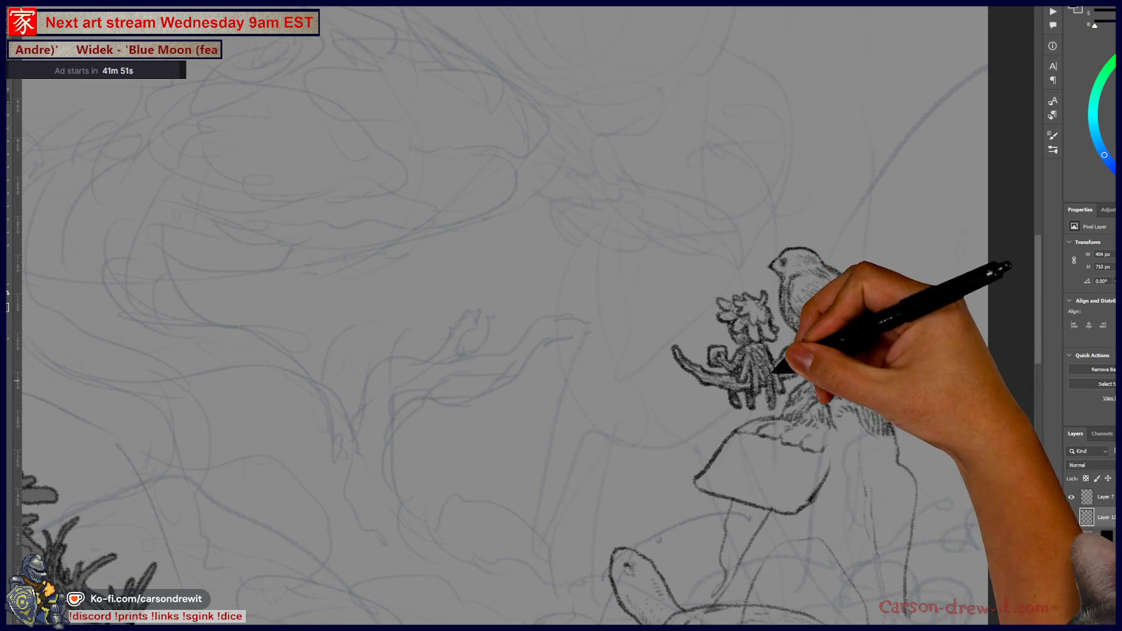
Step: Re-ink the cap's lower-right and top-left edges and hatch pencil marks along its top
{"action": "left_click_drag", "start_coordinate": [784, 481], "coordinate": [805, 459]}
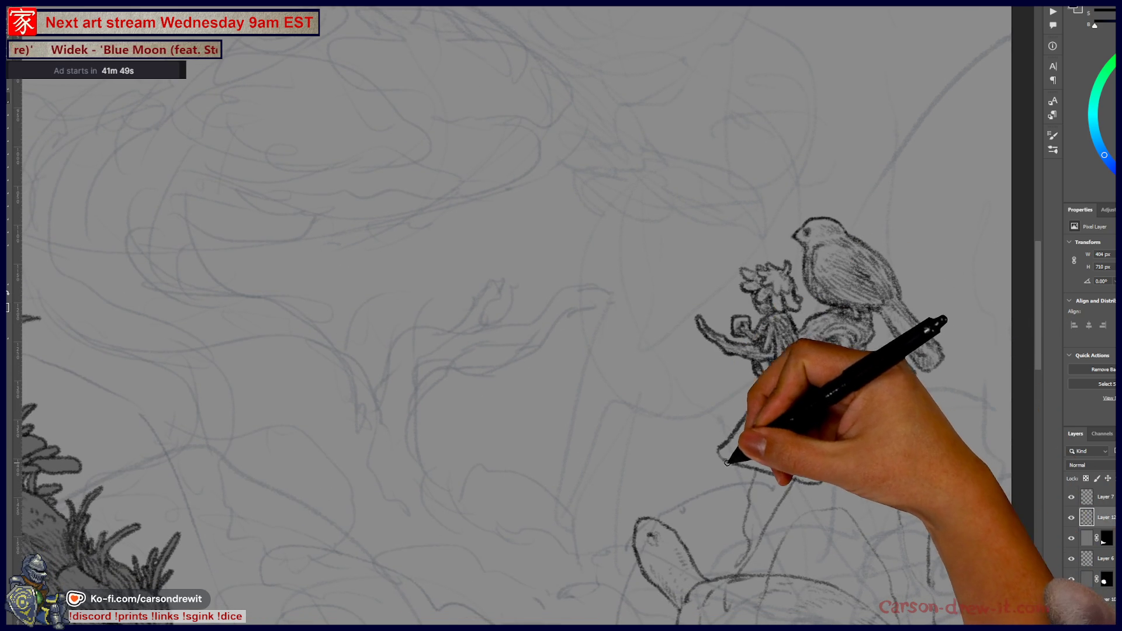
{"action": "mouse_move", "coordinate": [784, 472]}
{"action": "left_mouse_down"}
{"action": "mouse_move", "coordinate": [822, 476]}
{"action": "mouse_move", "coordinate": [859, 446]}
{"action": "mouse_move", "coordinate": [853, 434]}
{"action": "left_mouse_up"}
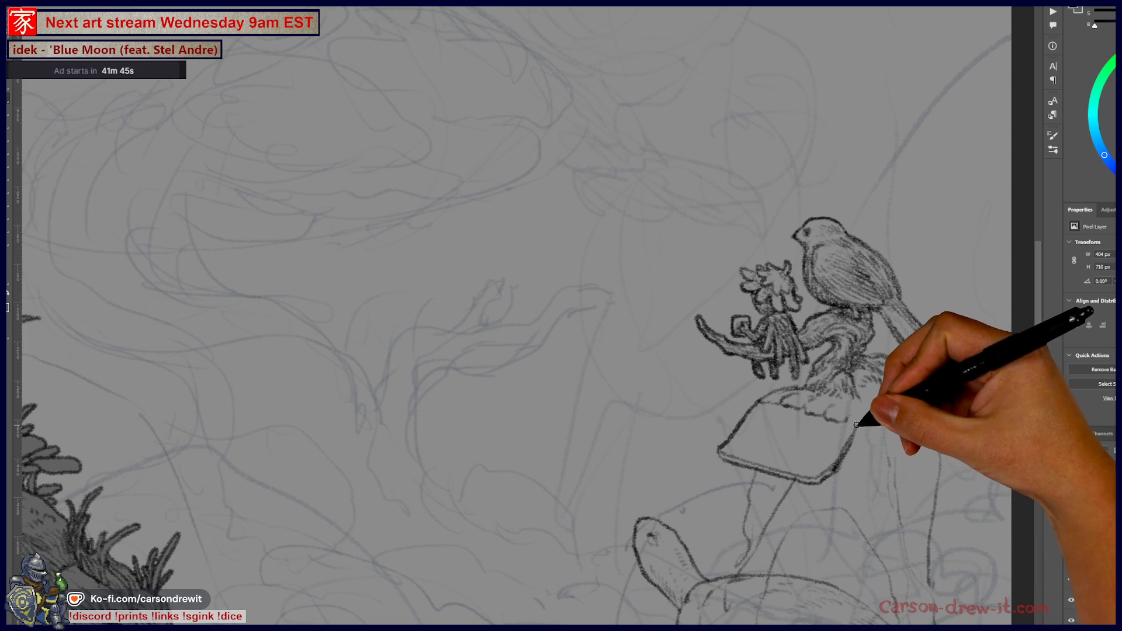
{"action": "mouse_move", "coordinate": [755, 411]}
{"action": "left_mouse_down"}
{"action": "mouse_move", "coordinate": [777, 393]}
{"action": "mouse_move", "coordinate": [772, 401]}
{"action": "mouse_move", "coordinate": [791, 410]}
{"action": "left_mouse_up"}
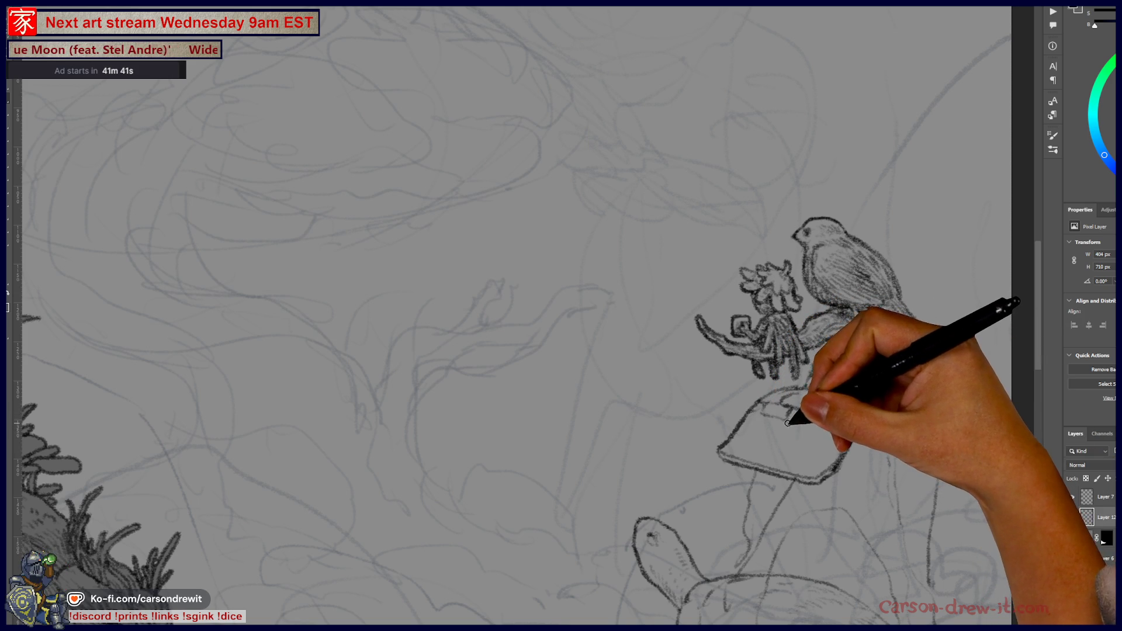
{"action": "mouse_move", "coordinate": [770, 416]}
{"action": "left_mouse_down"}
{"action": "mouse_move", "coordinate": [791, 411]}
{"action": "mouse_move", "coordinate": [815, 430]}
{"action": "mouse_move", "coordinate": [857, 424]}
{"action": "left_mouse_up"}
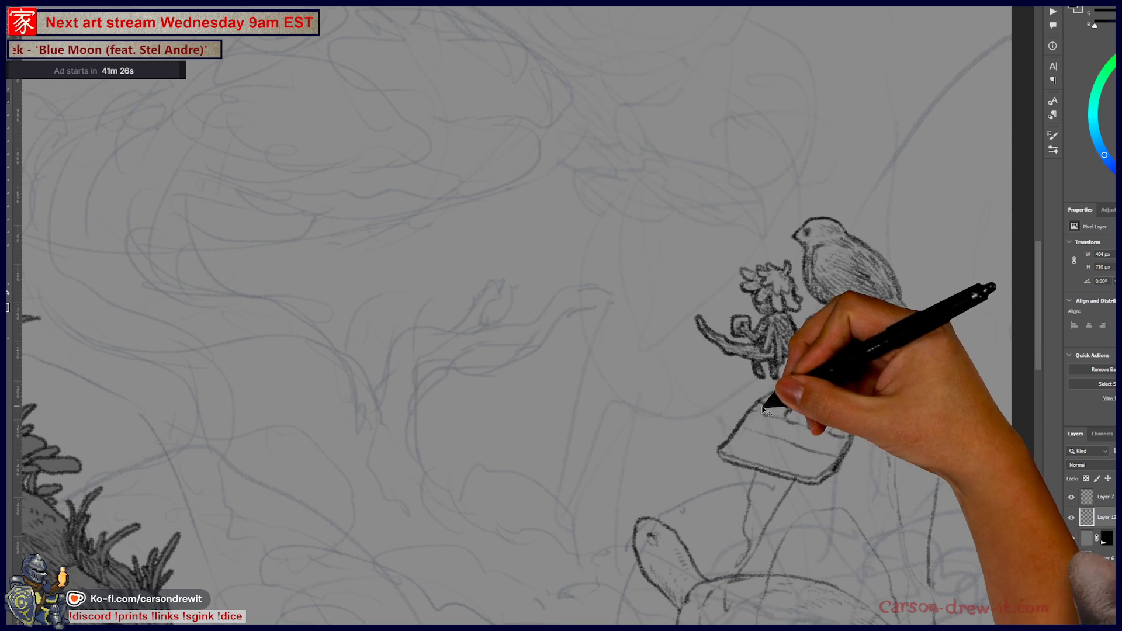
{"action": "key", "text": "ctrl"}
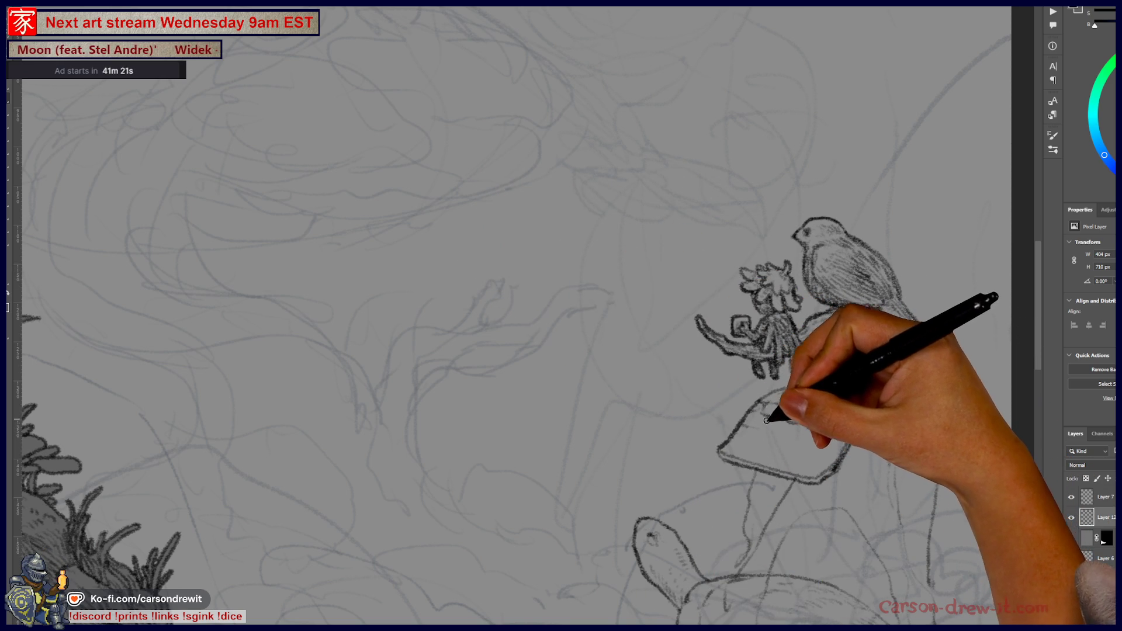
{"action": "mouse_move", "coordinate": [764, 427]}
{"action": "left_mouse_down"}
{"action": "mouse_move", "coordinate": [809, 430]}
{"action": "mouse_move", "coordinate": [839, 450]}
{"action": "left_mouse_up"}
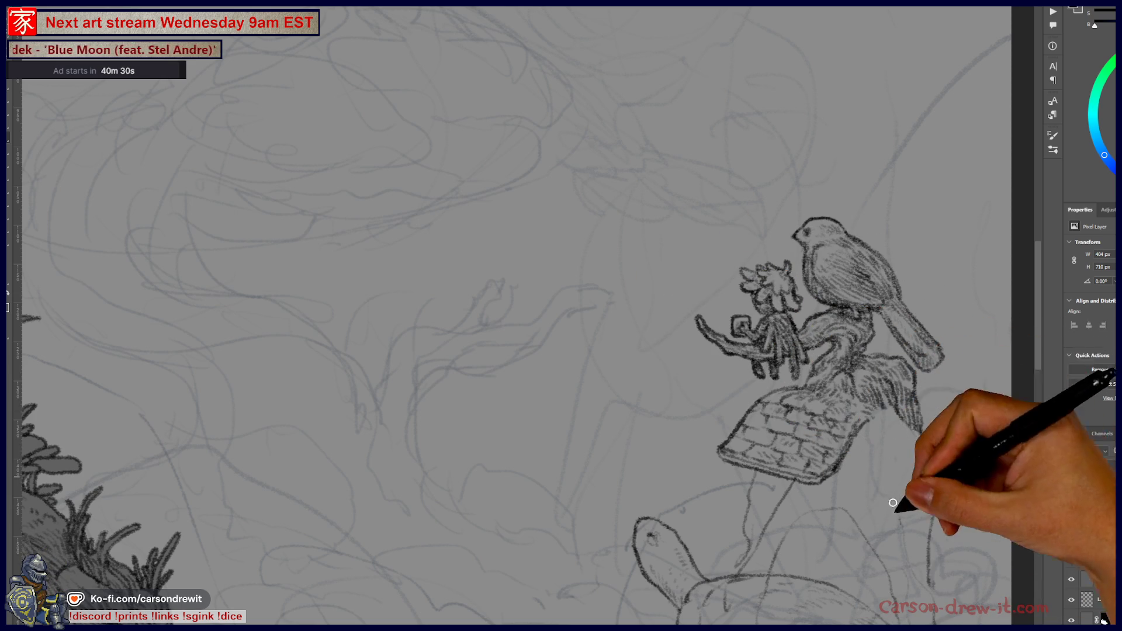
Step: Draw curved strokes along the cap's right side and hatch the brick cap
{"action": "left_click_drag", "start_coordinate": [850, 482], "coordinate": [880, 458]}
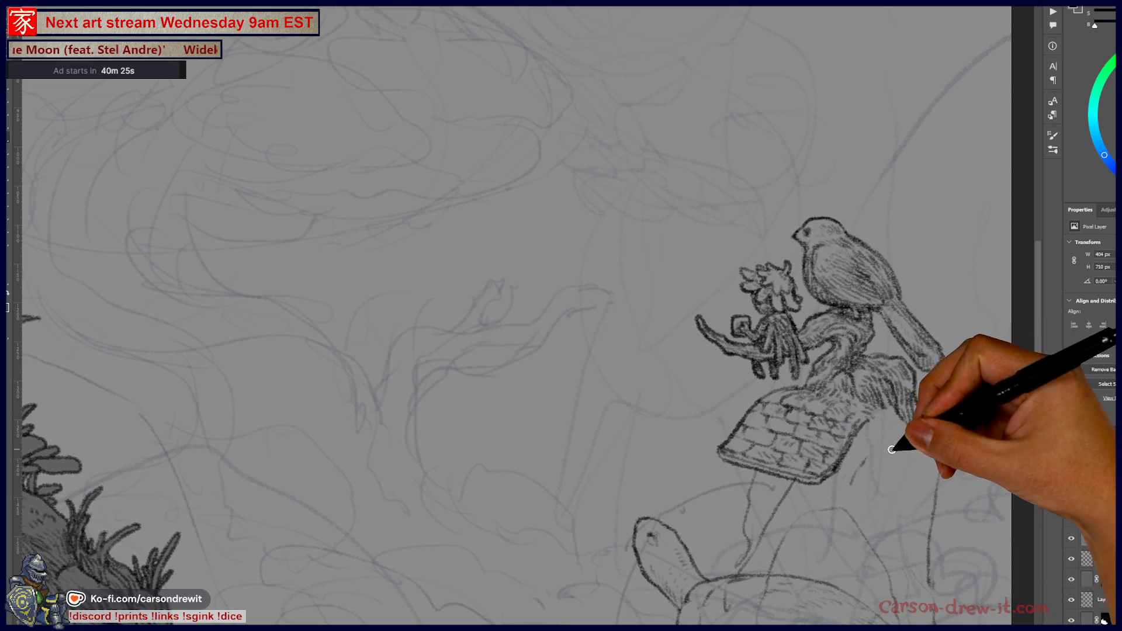
{"action": "left_click_drag", "start_coordinate": [876, 449], "coordinate": [910, 455]}
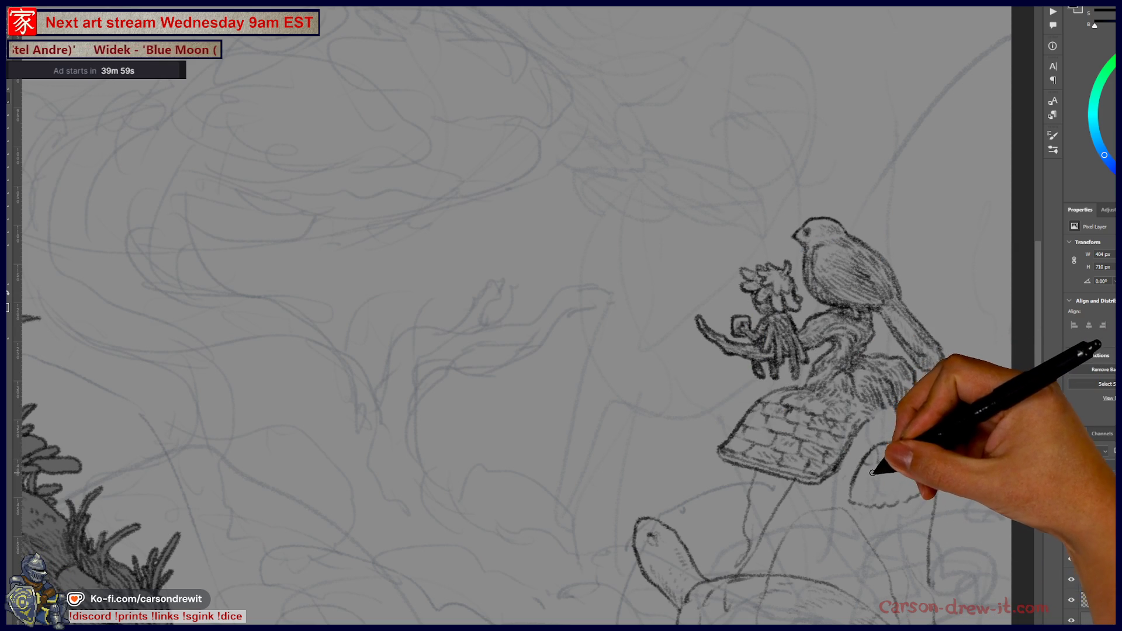
{"action": "left_click_drag", "start_coordinate": [855, 476], "coordinate": [895, 480]}
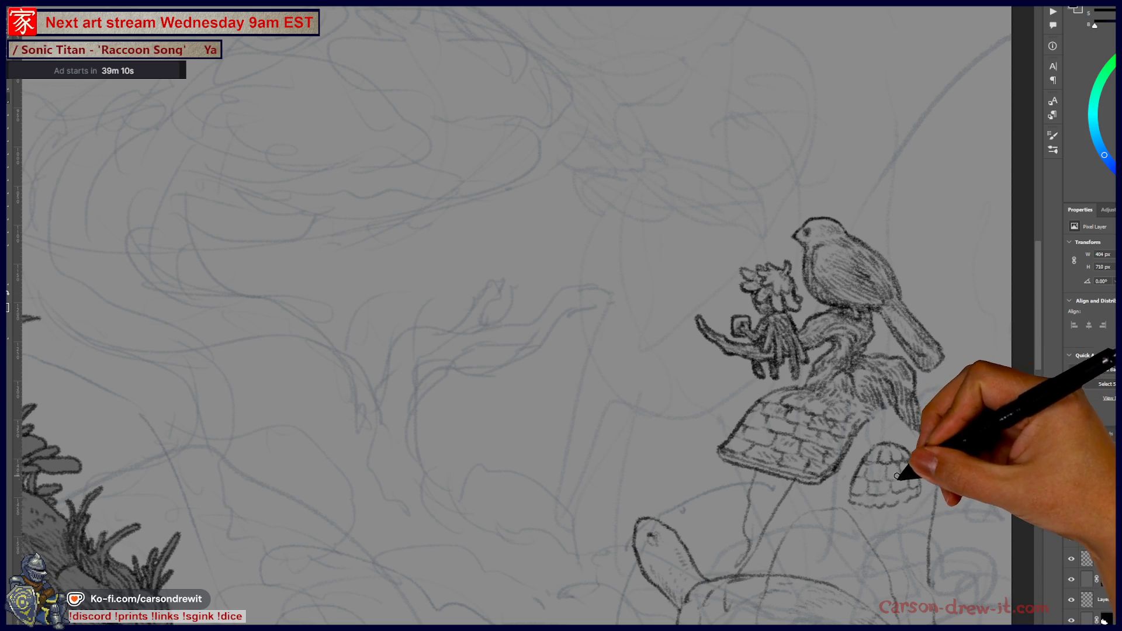
Step: Sketch a small scaled dome under the roof's right edge, hatch it, and extend a stroke upward
{"action": "left_click_drag", "start_coordinate": [869, 466], "coordinate": [868, 482]}
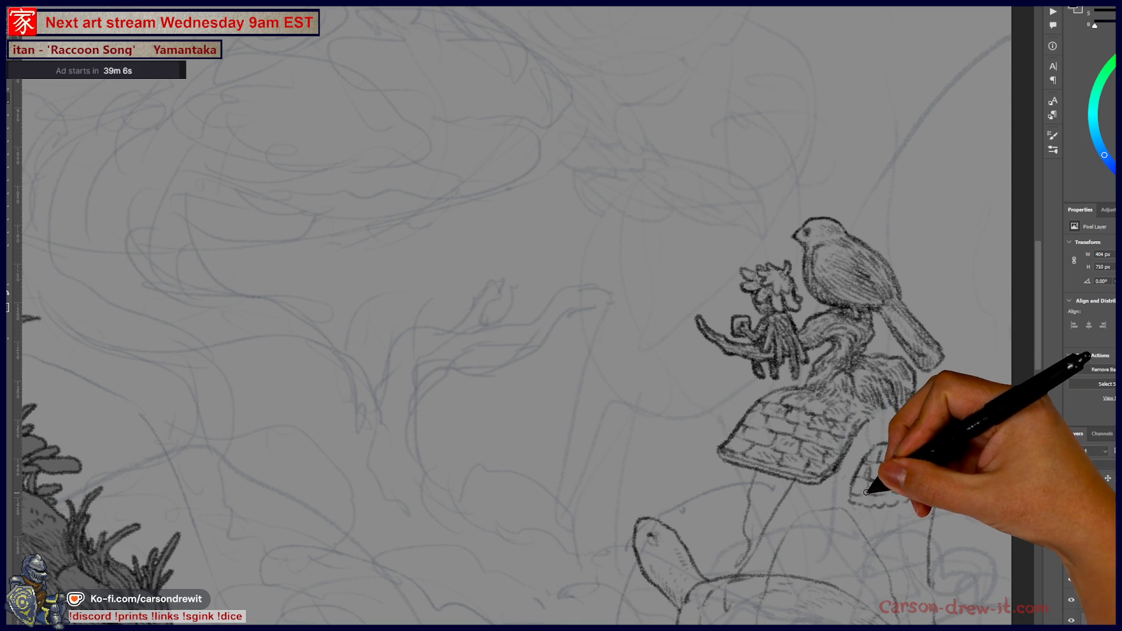
{"action": "mouse_move", "coordinate": [862, 470]}
{"action": "left_mouse_down"}
{"action": "mouse_move", "coordinate": [876, 450]}
{"action": "mouse_move", "coordinate": [926, 471]}
{"action": "left_mouse_up"}
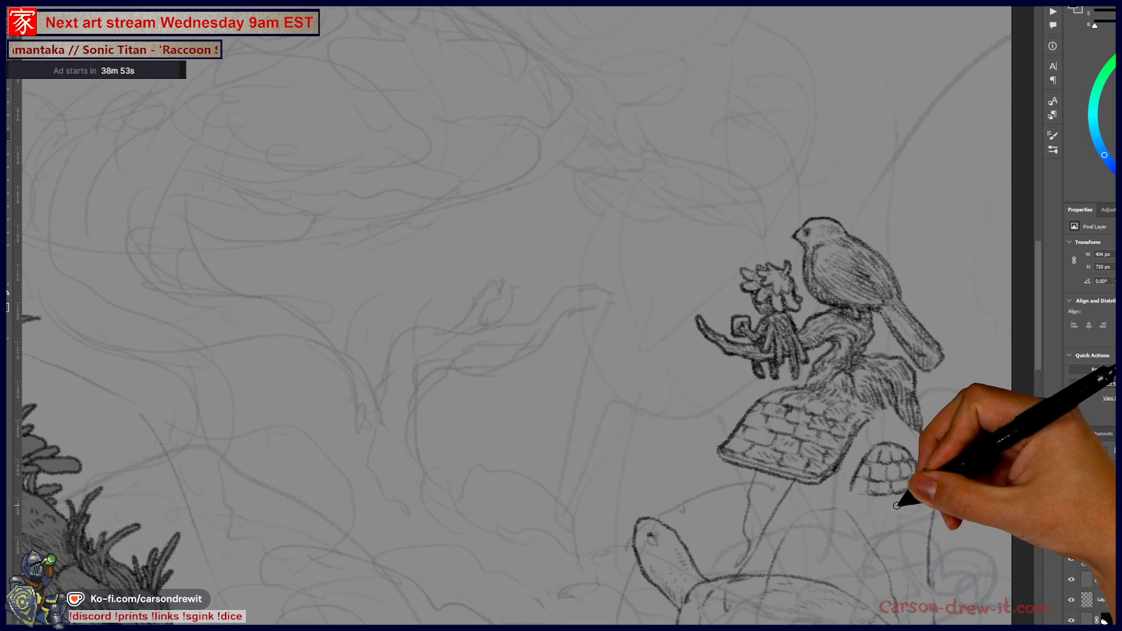
{"action": "mouse_move", "coordinate": [860, 470]}
{"action": "left_mouse_down"}
{"action": "mouse_move", "coordinate": [873, 467]}
{"action": "mouse_move", "coordinate": [875, 494]}
{"action": "mouse_move", "coordinate": [859, 489]}
{"action": "mouse_move", "coordinate": [889, 468]}
{"action": "mouse_move", "coordinate": [866, 488]}
{"action": "mouse_move", "coordinate": [876, 491]}
{"action": "mouse_move", "coordinate": [868, 467]}
{"action": "left_mouse_up"}
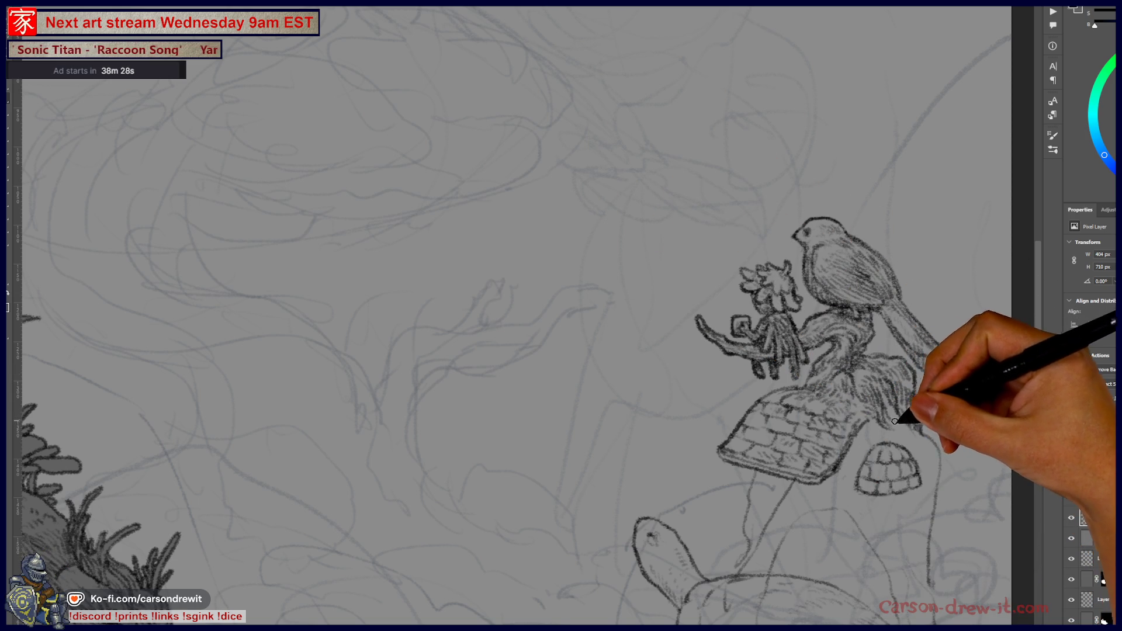
{"action": "left_click_drag", "start_coordinate": [889, 441], "coordinate": [888, 429]}
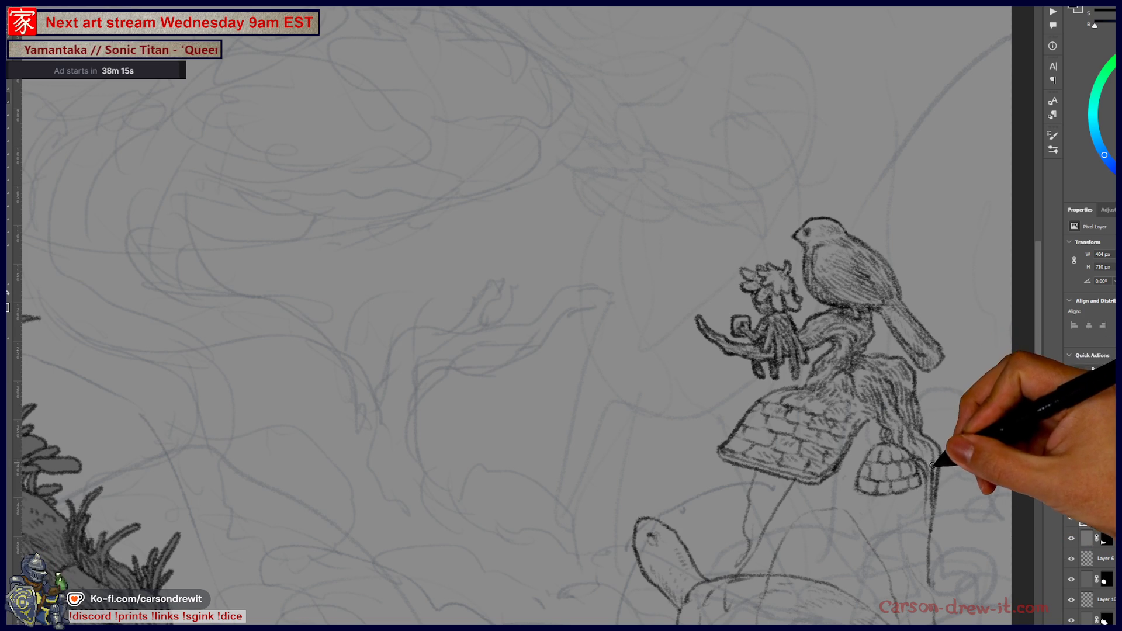
{"action": "left_click_drag", "start_coordinate": [922, 457], "coordinate": [944, 476]}
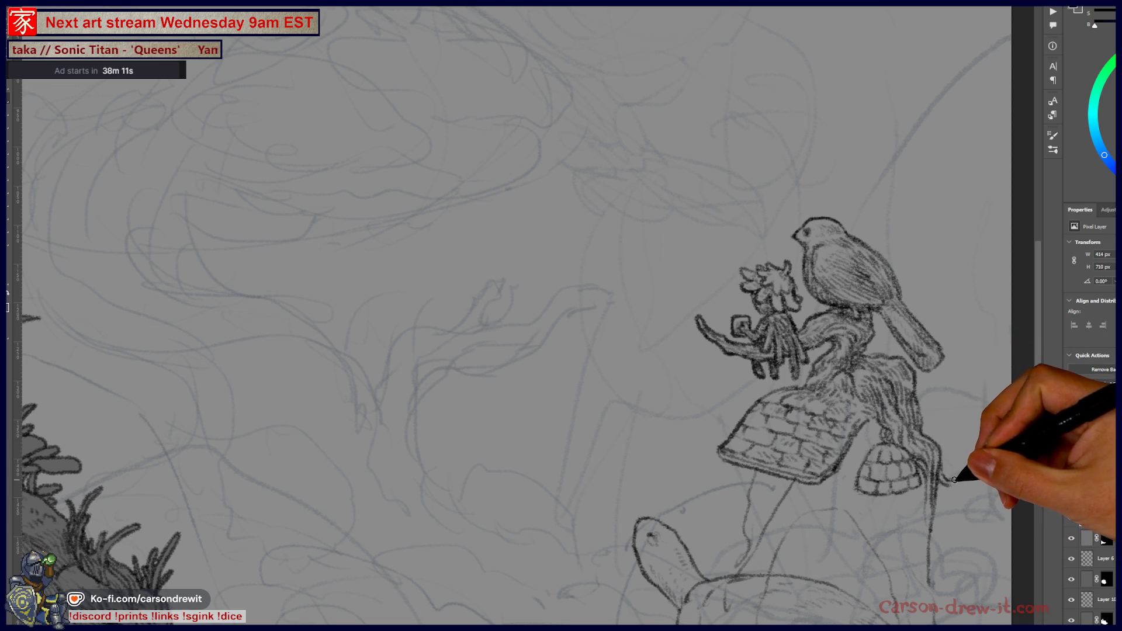
{"action": "left_click_drag", "start_coordinate": [951, 486], "coordinate": [958, 492]}
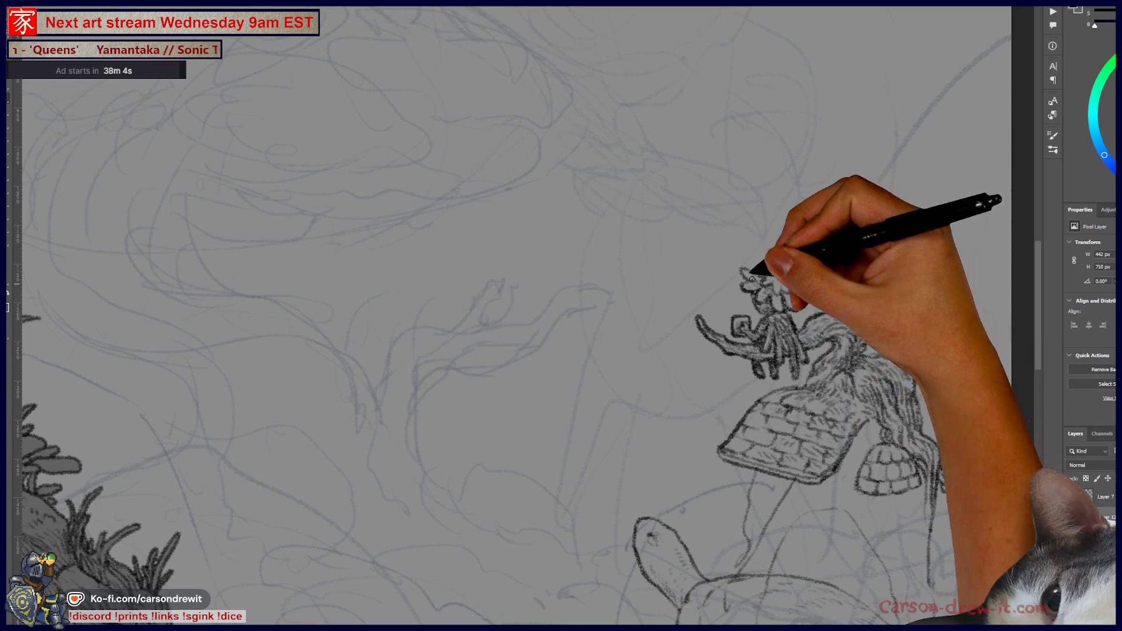
{"action": "mouse_move", "coordinate": [927, 488]}
{"action": "left_mouse_down"}
{"action": "mouse_move", "coordinate": [854, 416]}
{"action": "mouse_move", "coordinate": [850, 428]}
{"action": "mouse_move", "coordinate": [865, 424]}
{"action": "mouse_move", "coordinate": [873, 374]}
{"action": "mouse_move", "coordinate": [862, 377]}
{"action": "left_mouse_up"}
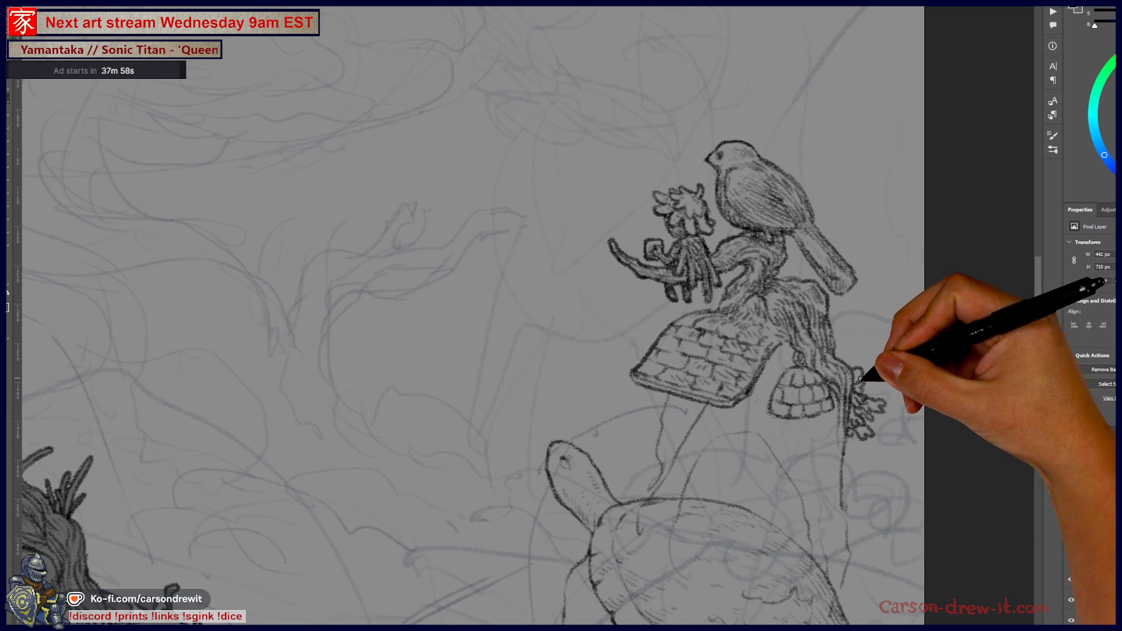
{"action": "left_click_drag", "start_coordinate": [877, 415], "coordinate": [909, 467]}
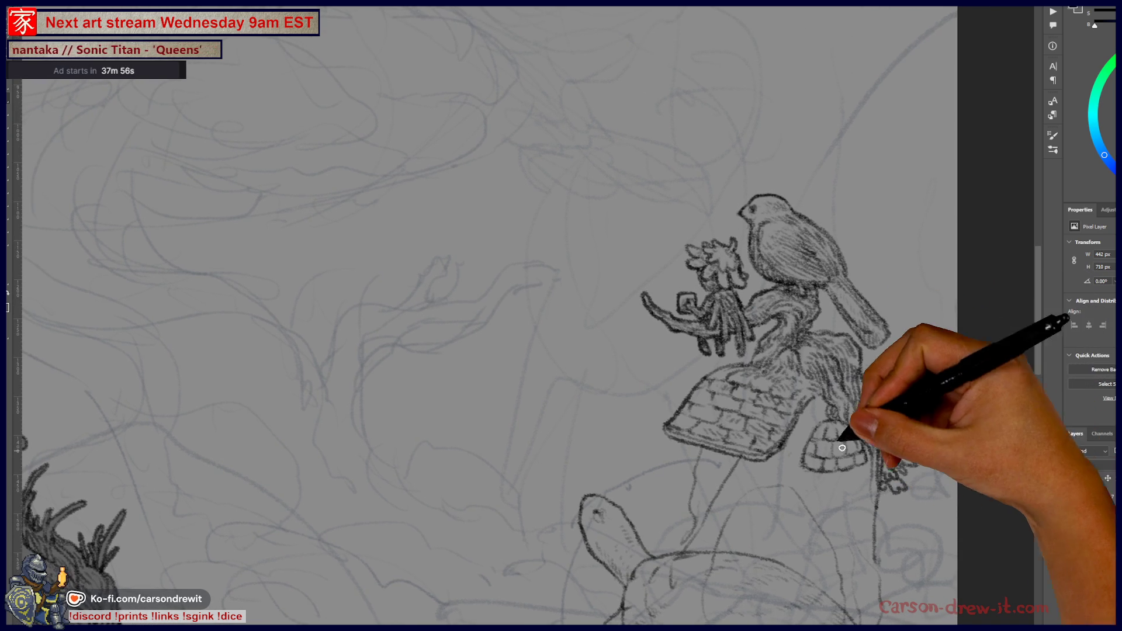
{"action": "key", "text": "ctrl+minus"}
{"action": "key", "text": "ctrl+minus"}
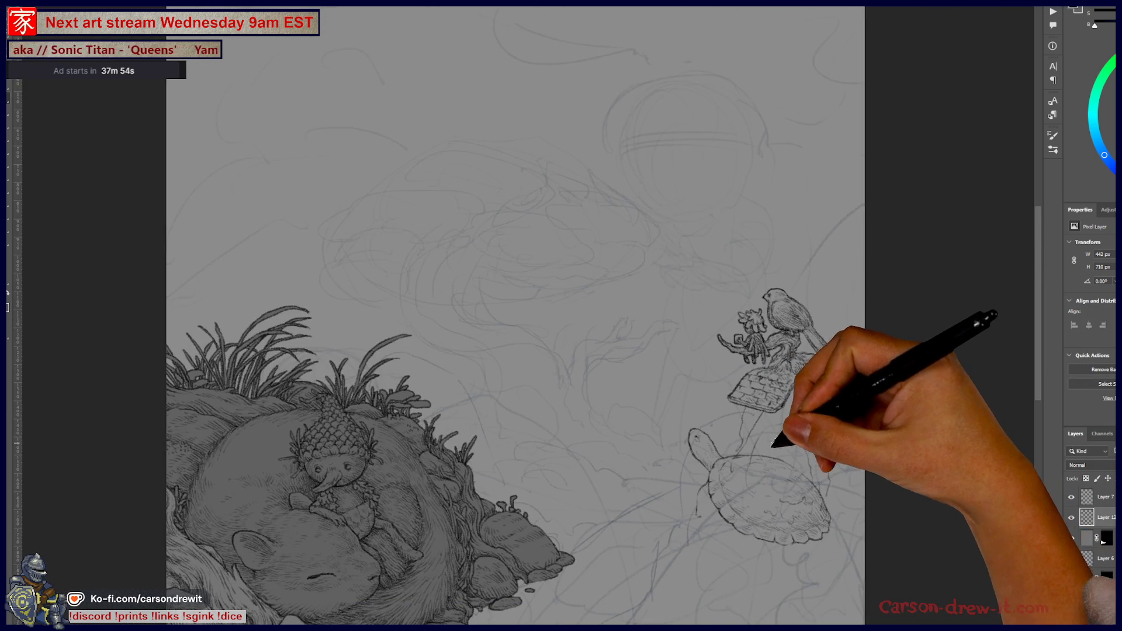
{"action": "scroll", "coordinate": [851, 409], "scroll_direction": "up", "scroll_amount": 3}
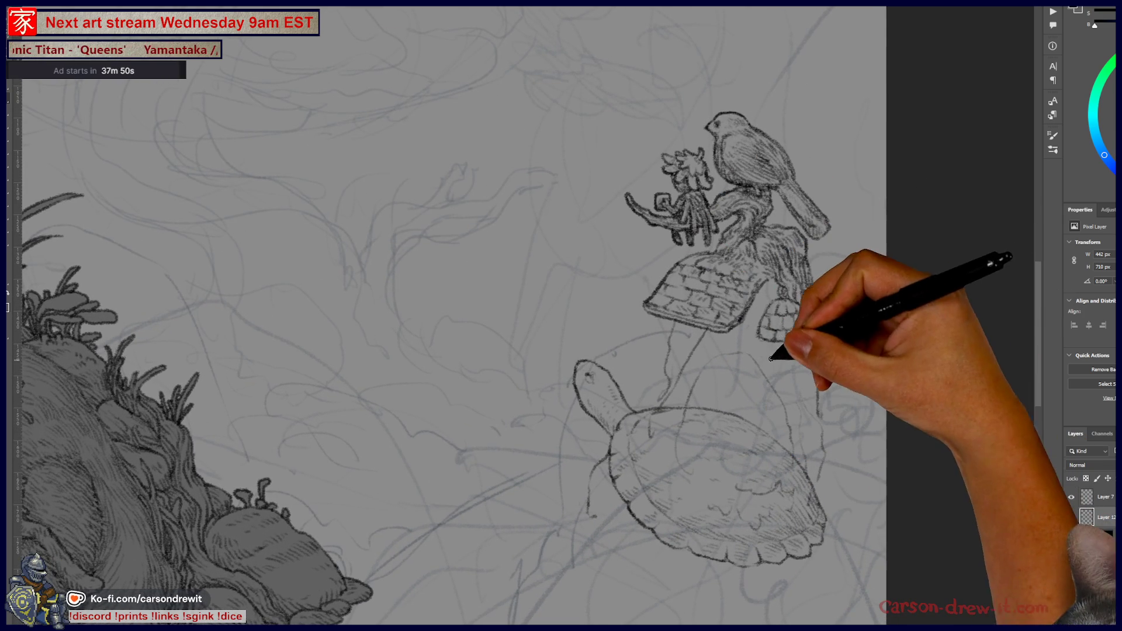
{"action": "mouse_move", "coordinate": [760, 348]}
{"action": "left_mouse_down"}
{"action": "mouse_move", "coordinate": [756, 451]}
{"action": "mouse_move", "coordinate": [803, 482]}
{"action": "left_mouse_up"}
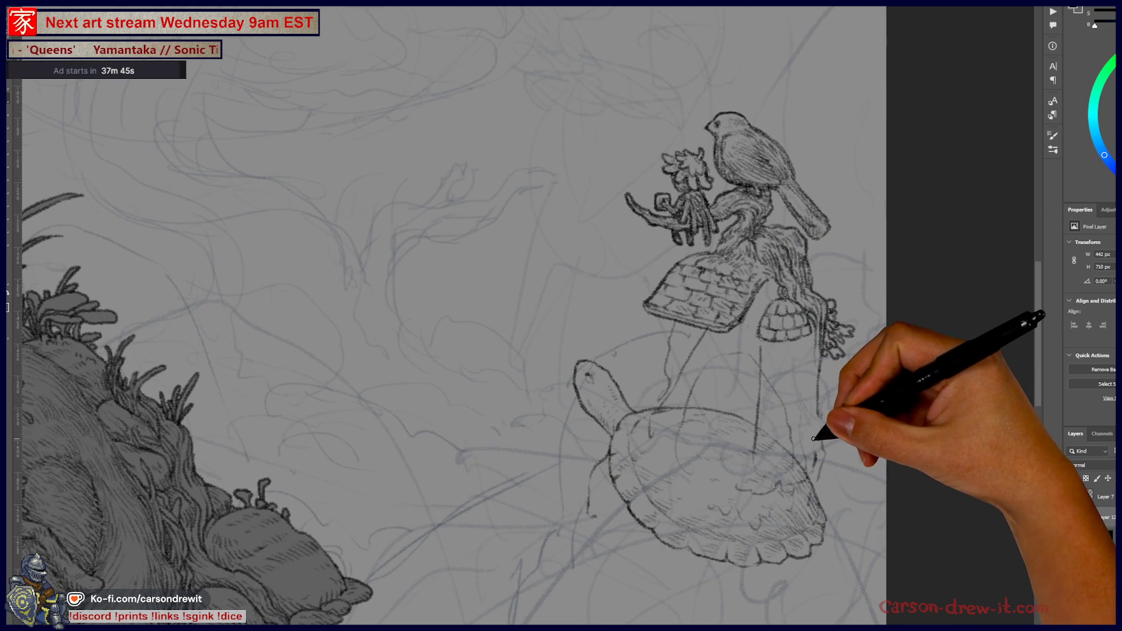
Step: Add leafy vines beside the mushroom stem, then bring up the browser tab group's options
{"action": "mouse_move", "coordinate": [808, 355]}
{"action": "left_mouse_down"}
{"action": "mouse_move", "coordinate": [833, 325]}
{"action": "mouse_move", "coordinate": [809, 366]}
{"action": "mouse_move", "coordinate": [810, 402]}
{"action": "left_mouse_up"}
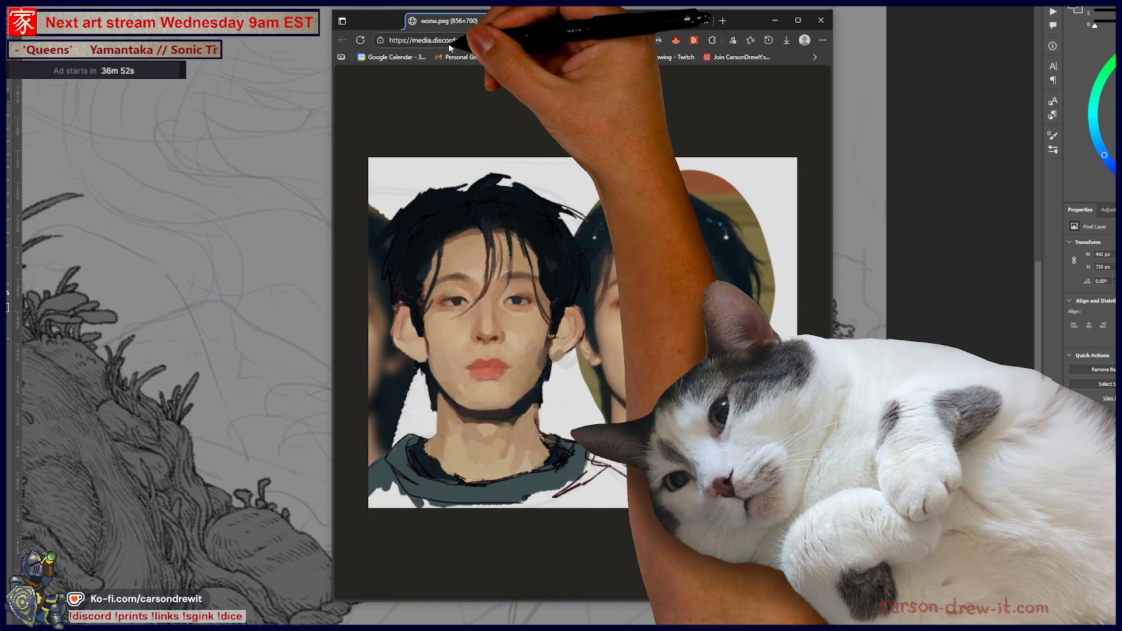
{"action": "right_click", "coordinate": [389, 21]}
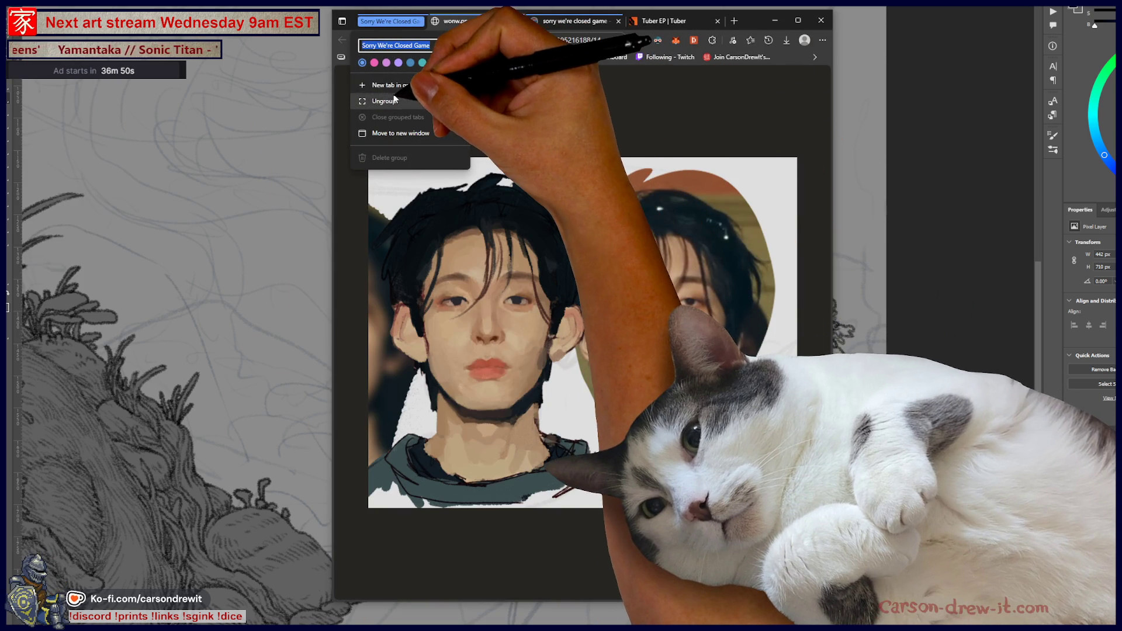
Step: Ungroup the Edge tabs, close the 'sorry we're closed game' search tab, and minimize Edge
{"action": "left_click", "coordinate": [403, 101]}
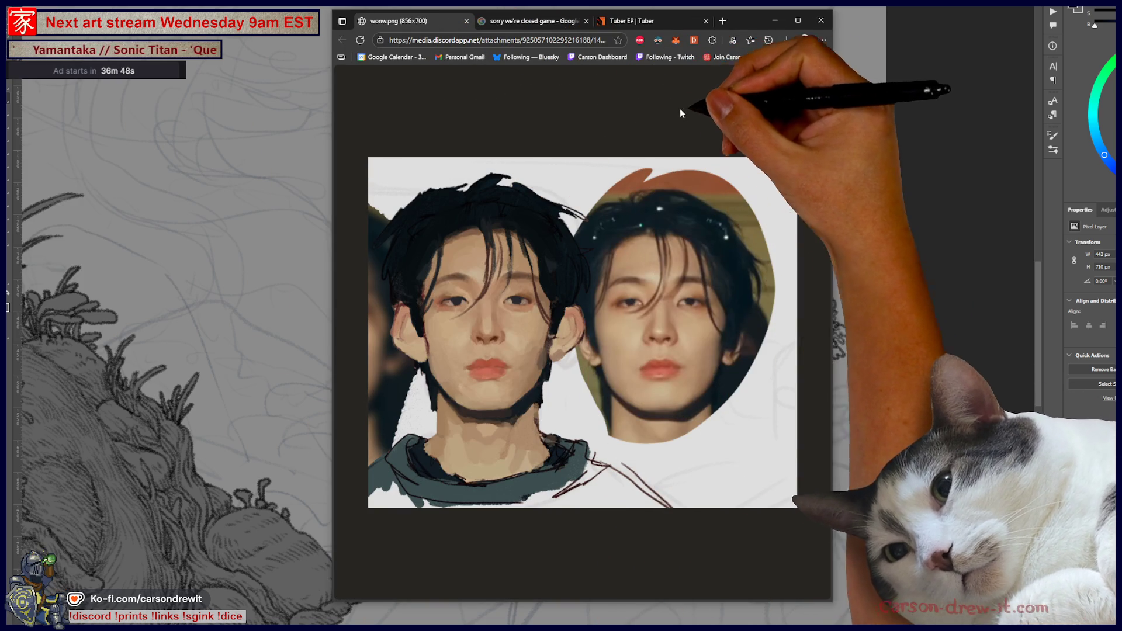
{"action": "middle_click", "coordinate": [550, 19]}
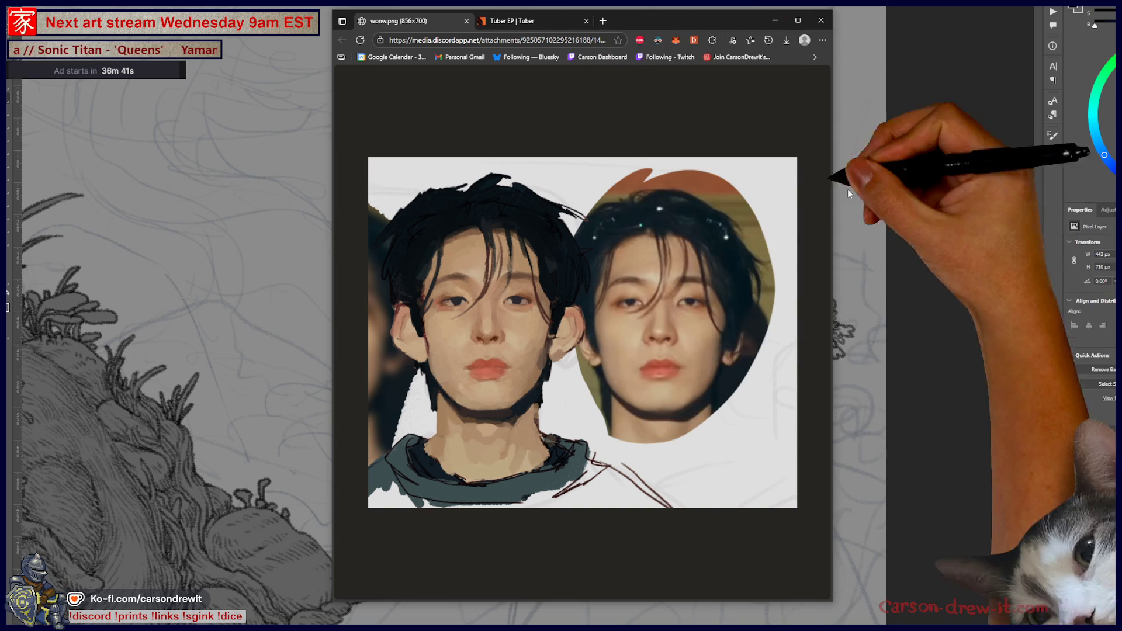
{"action": "left_click", "coordinate": [911, 251]}
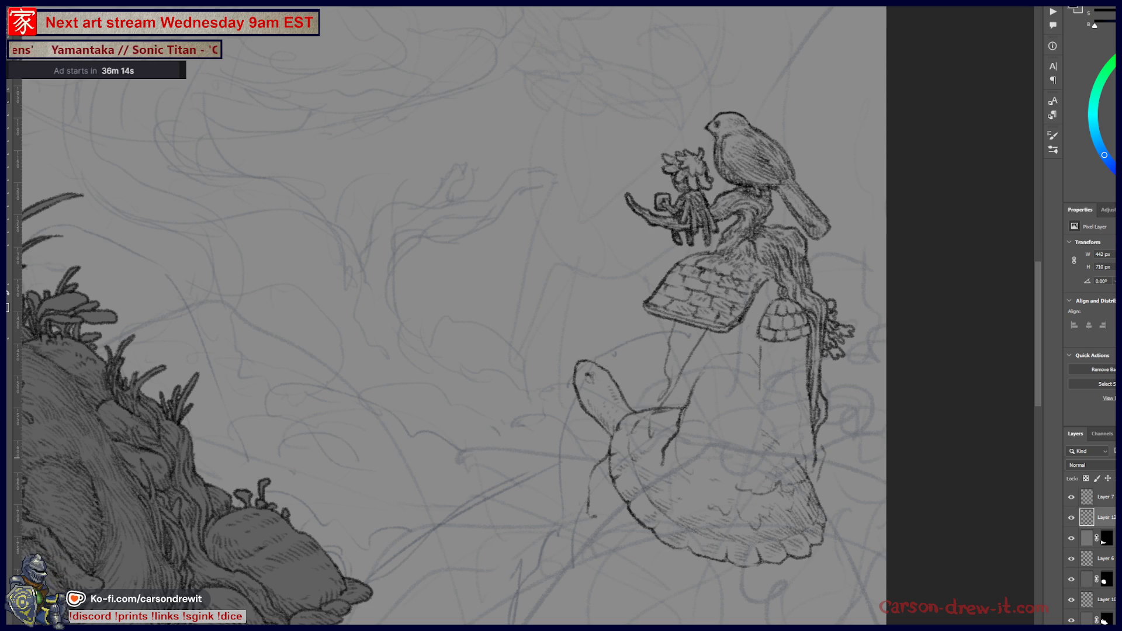
Step: Brush an arch over the turtle's back, hatch the shell beside it, and select Layer 12
{"action": "mouse_move", "coordinate": [711, 361]}
{"action": "left_mouse_down"}
{"action": "mouse_move", "coordinate": [764, 351]}
{"action": "mouse_move", "coordinate": [781, 395]}
{"action": "mouse_move", "coordinate": [774, 447]}
{"action": "left_mouse_up"}
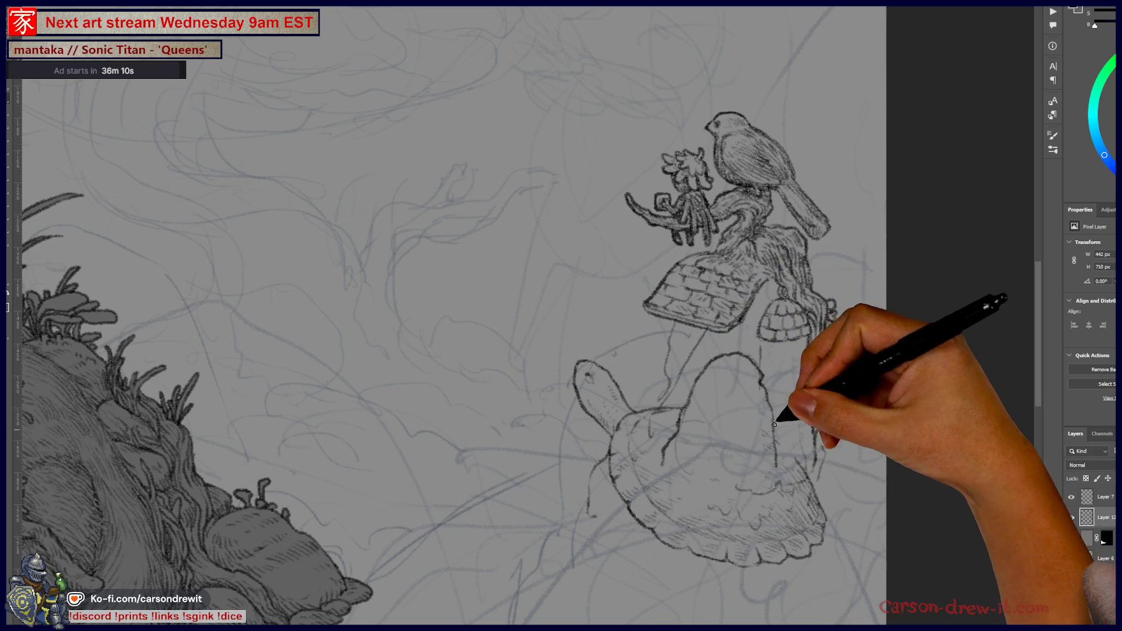
{"action": "mouse_move", "coordinate": [744, 383]}
{"action": "left_mouse_down"}
{"action": "mouse_move", "coordinate": [756, 368]}
{"action": "mouse_move", "coordinate": [766, 391]}
{"action": "mouse_move", "coordinate": [737, 361]}
{"action": "left_mouse_up"}
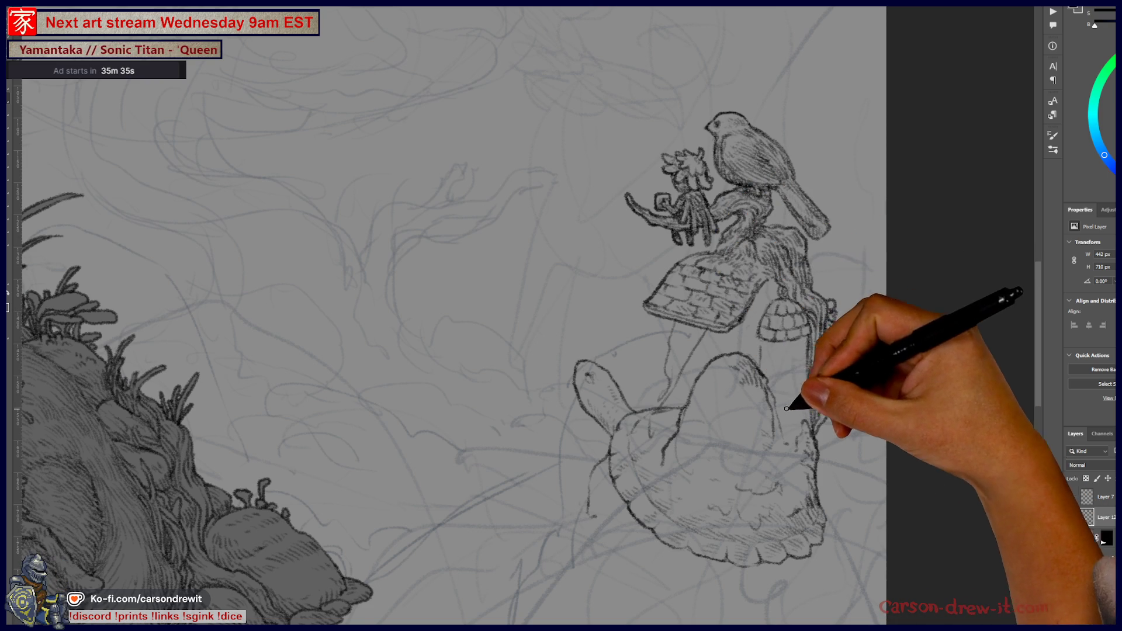
{"action": "left_click", "coordinate": [796, 361], "text": "ctrl"}
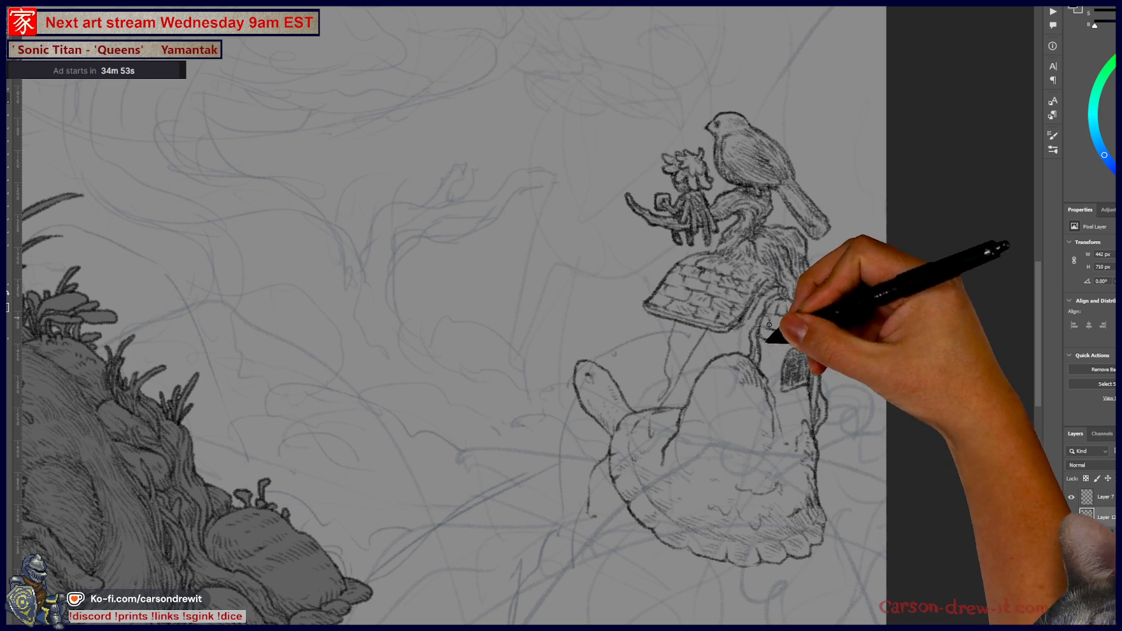
Step: Hatch the turtle's shell and the mushroom stem's right side, and darken the arched door
{"action": "scroll", "coordinate": [658, 512], "scroll_direction": "up", "scroll_amount": 2}
{"action": "mouse_move", "coordinate": [658, 513]}
{"action": "left_mouse_down"}
{"action": "mouse_move", "coordinate": [606, 493]}
{"action": "mouse_move", "coordinate": [626, 476]}
{"action": "mouse_move", "coordinate": [635, 495]}
{"action": "mouse_move", "coordinate": [658, 446]}
{"action": "left_mouse_up"}
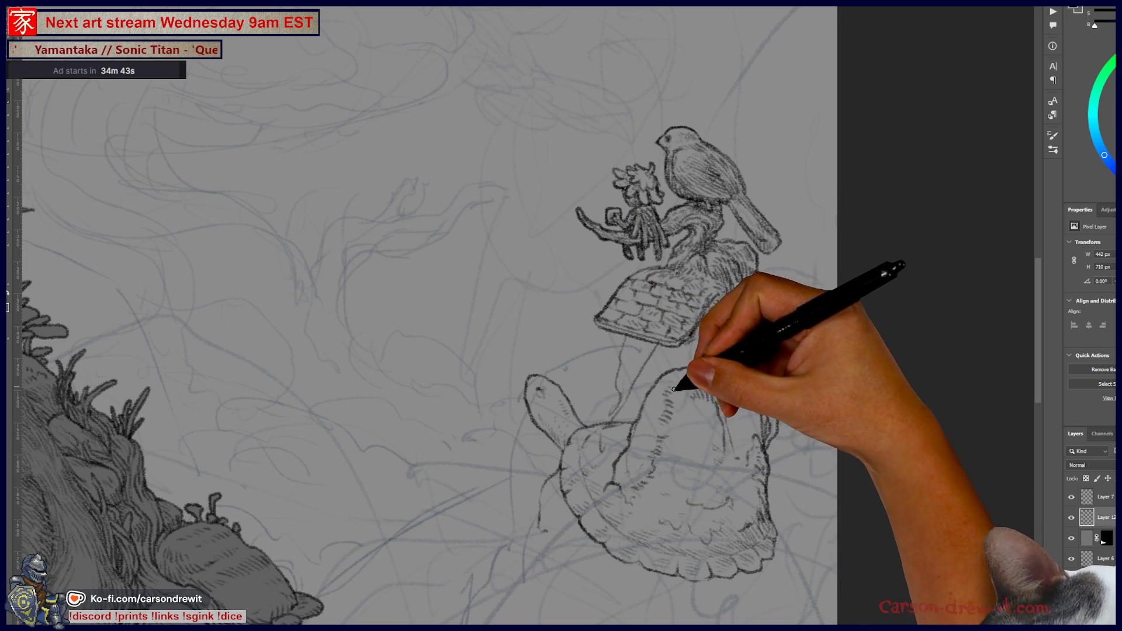
{"action": "left_click_drag", "start_coordinate": [685, 390], "coordinate": [698, 407]}
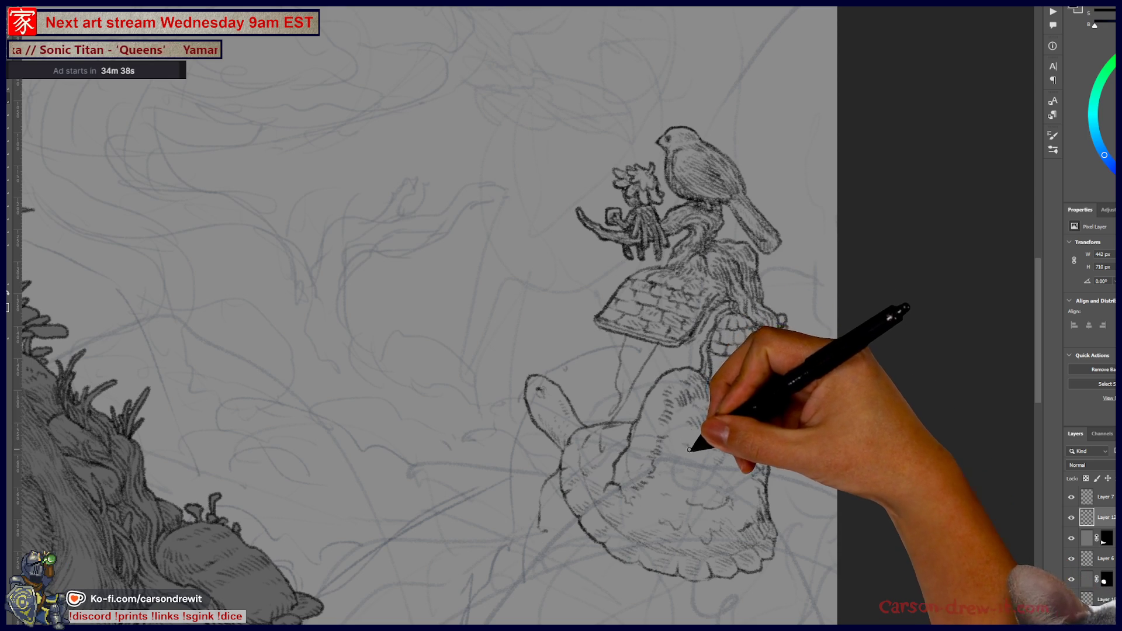
{"action": "mouse_move", "coordinate": [718, 451]}
{"action": "left_mouse_down"}
{"action": "mouse_move", "coordinate": [742, 388]}
{"action": "mouse_move", "coordinate": [723, 379]}
{"action": "mouse_move", "coordinate": [719, 350]}
{"action": "mouse_move", "coordinate": [734, 370]}
{"action": "mouse_move", "coordinate": [709, 369]}
{"action": "left_mouse_up"}
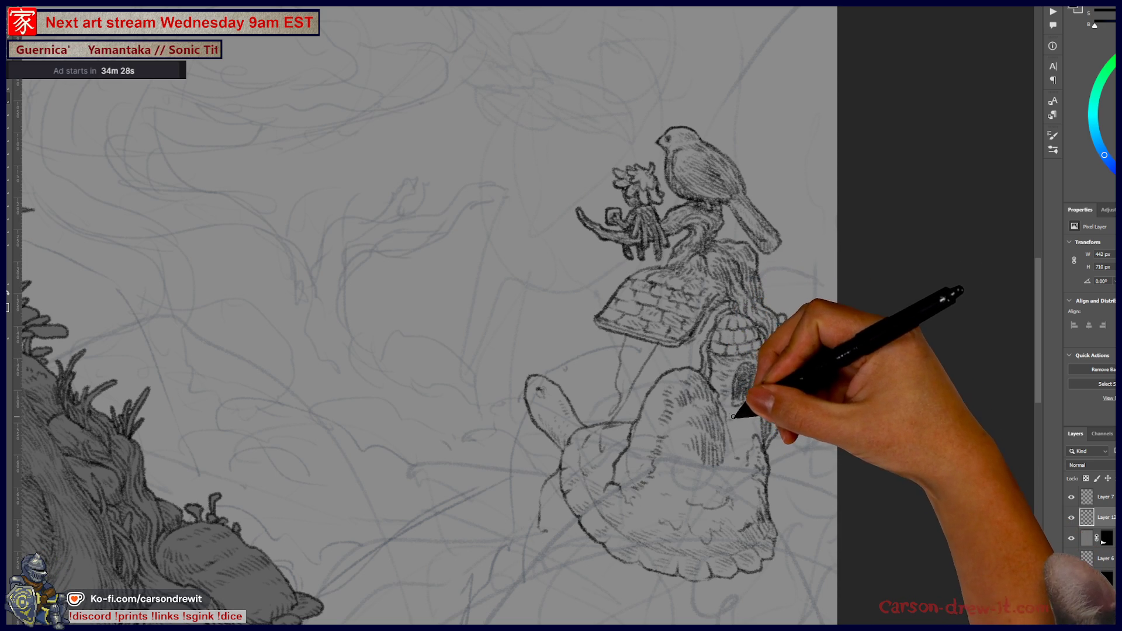
{"action": "left_click_drag", "start_coordinate": [729, 405], "coordinate": [744, 413]}
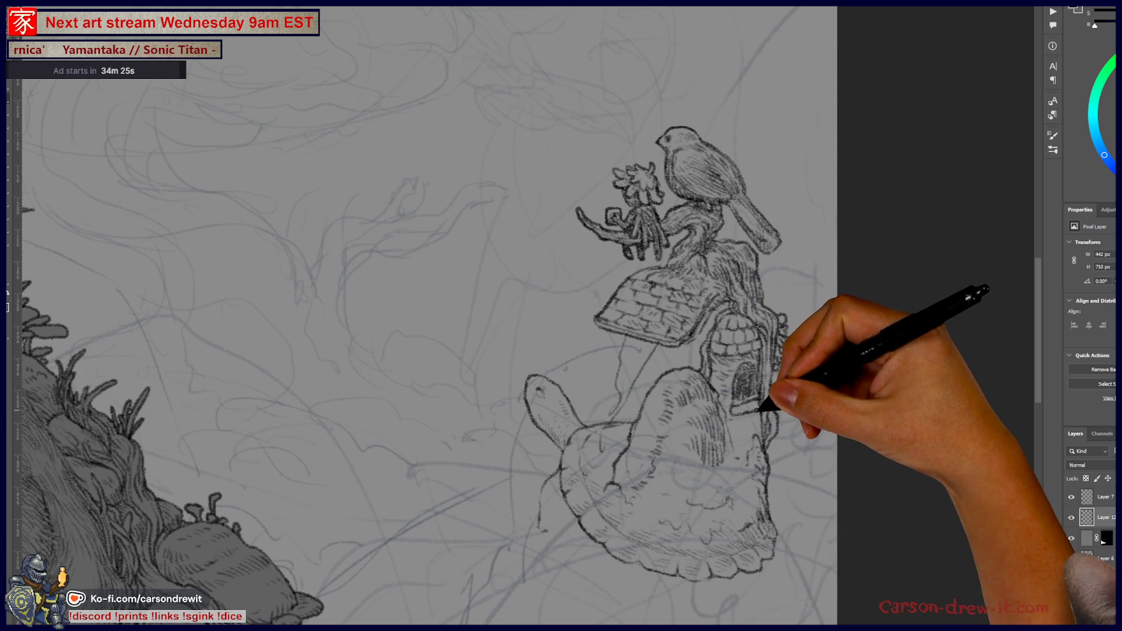
Step: Hold Ctrl to switch temporarily to the Move tool
{"action": "key", "text": "ctrl"}
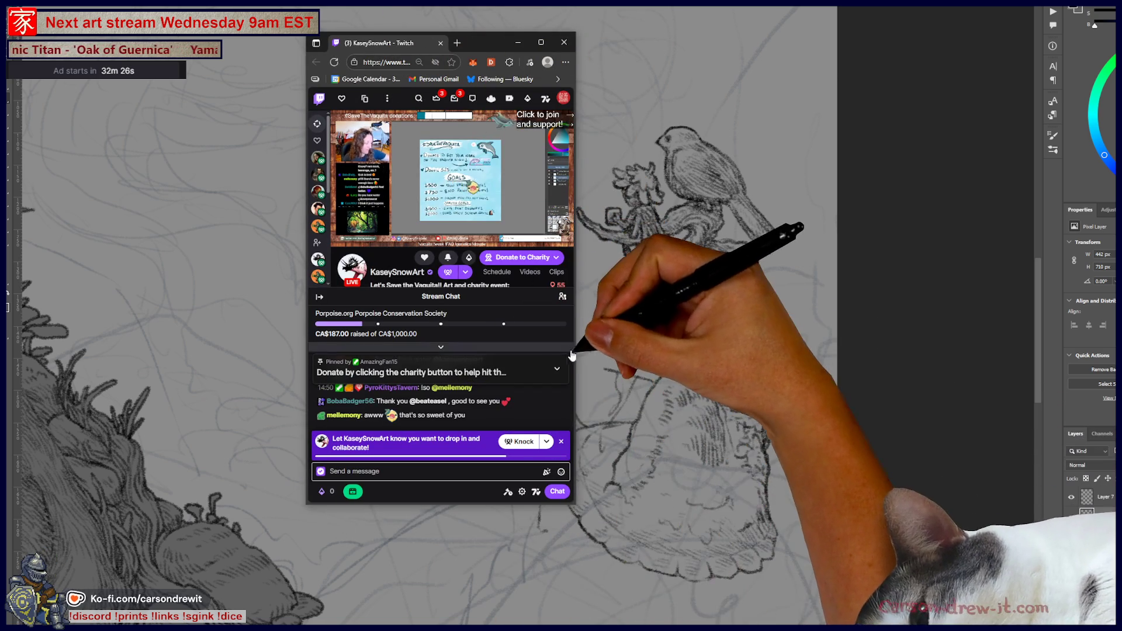
Step: Widen the Twitch stream window, move it aside, and bring the Photoshop drawing back forward
{"action": "mouse_move", "coordinate": [568, 352]}
{"action": "left_mouse_down"}
{"action": "mouse_move", "coordinate": [1027, 368]}
{"action": "mouse_move", "coordinate": [965, 390]}
{"action": "left_mouse_up"}
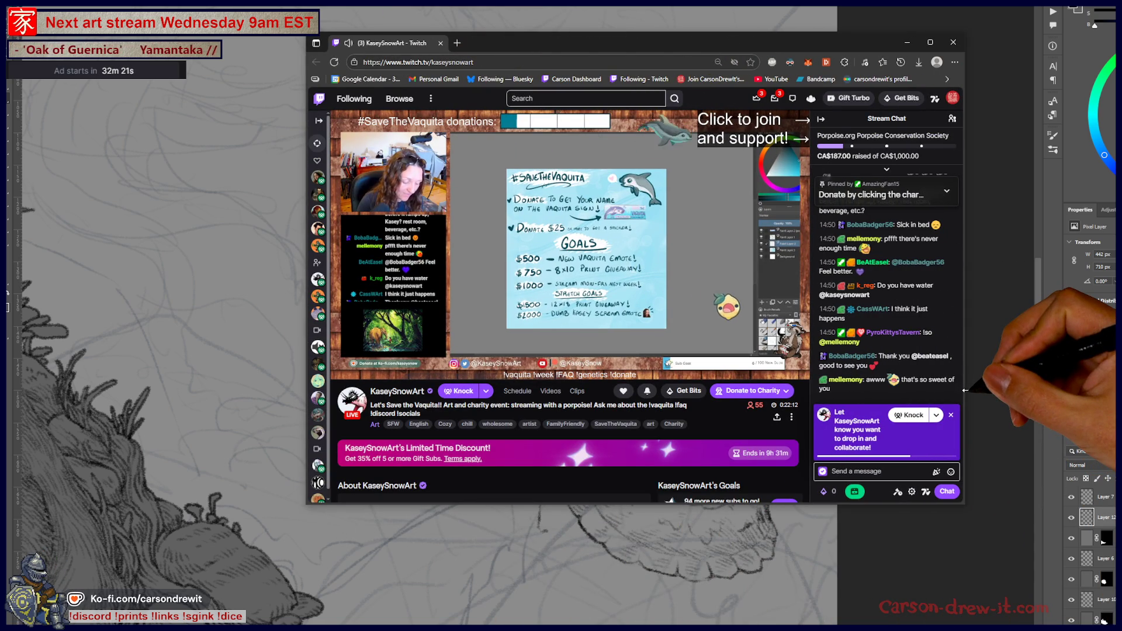
{"action": "mouse_move", "coordinate": [604, 237]}
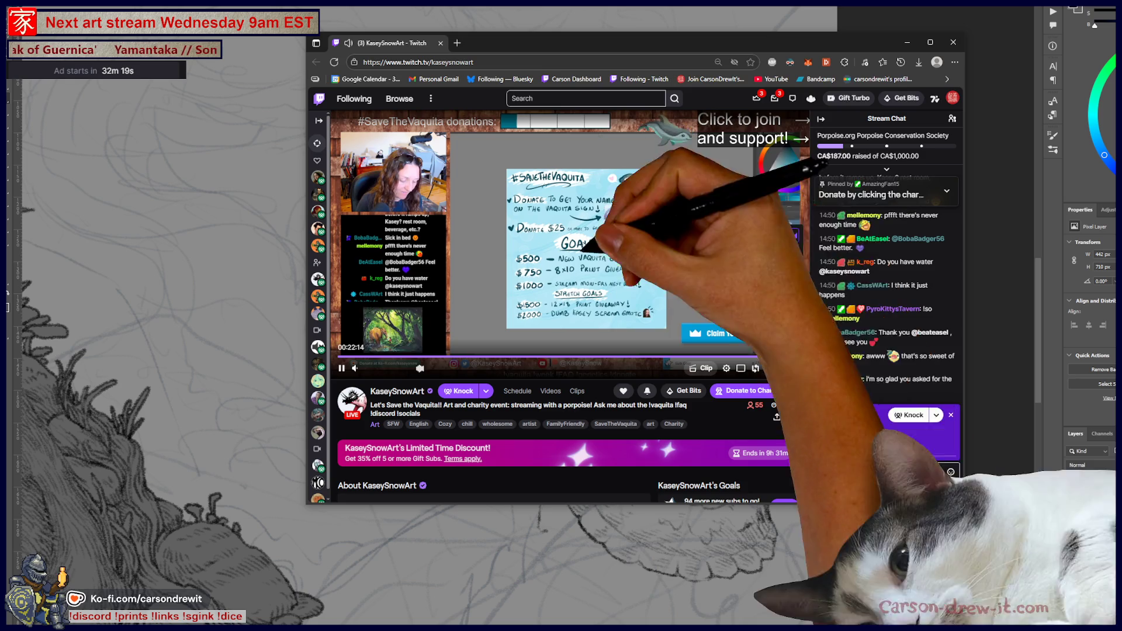
{"action": "mouse_move", "coordinate": [847, 43]}
{"action": "left_mouse_down"}
{"action": "mouse_move", "coordinate": [303, 71]}
{"action": "mouse_move", "coordinate": [35, 47]}
{"action": "mouse_move", "coordinate": [107, 62]}
{"action": "mouse_move", "coordinate": [56, 52]}
{"action": "left_mouse_up"}
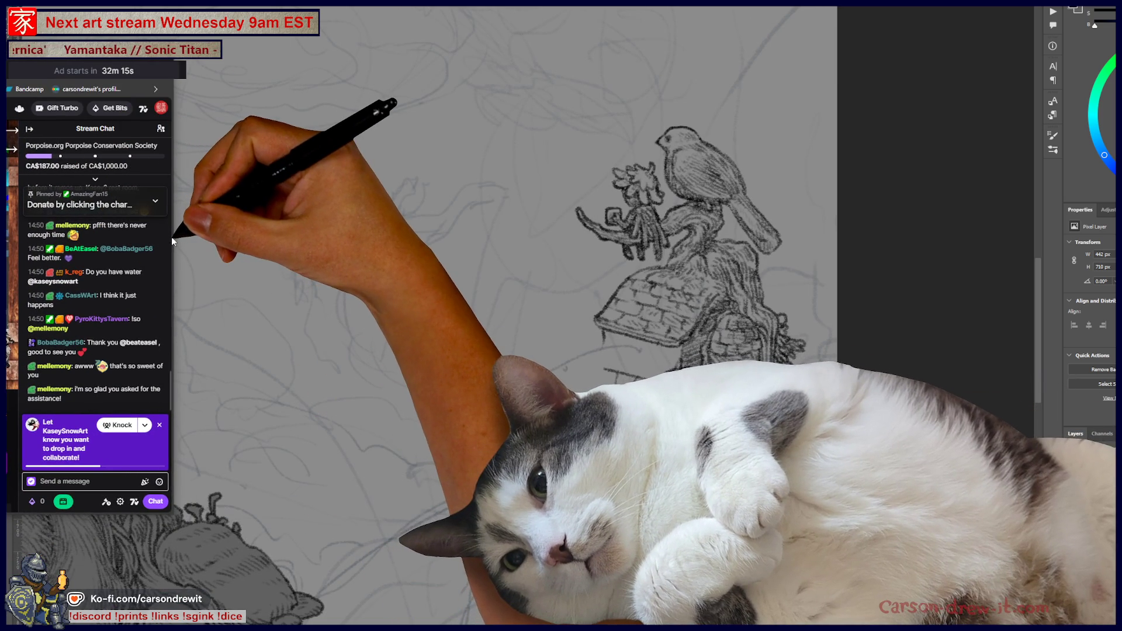
{"action": "left_click", "coordinate": [173, 237]}
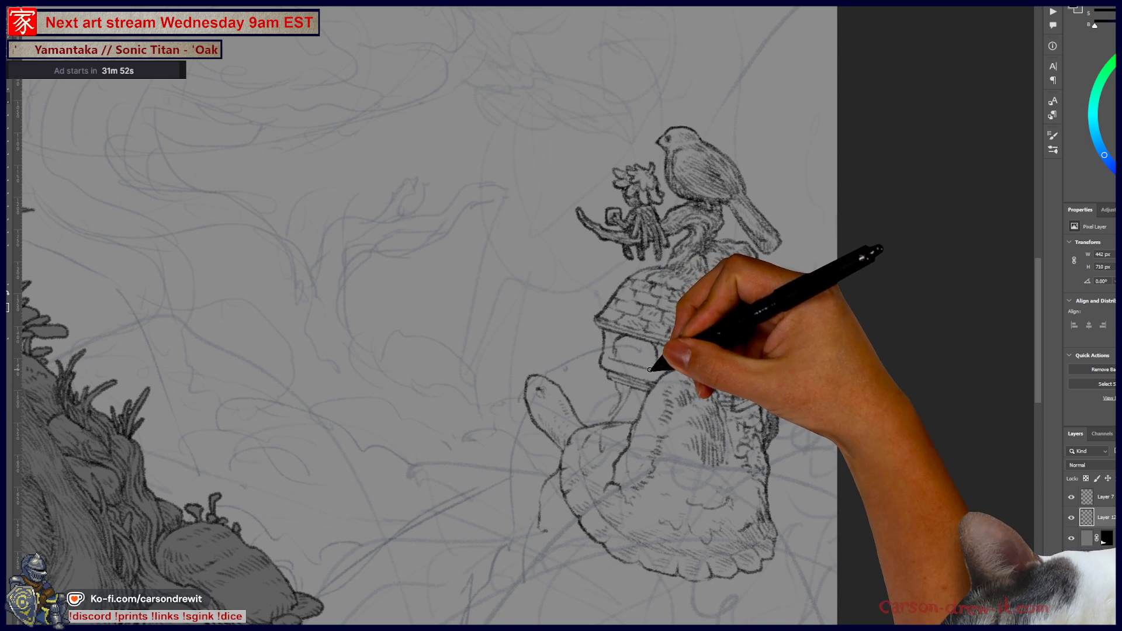
Step: Ink linework along the house's window sill and add detail around the small figure on top
{"action": "mouse_move", "coordinate": [610, 368]}
{"action": "left_mouse_down"}
{"action": "mouse_move", "coordinate": [656, 376]}
{"action": "mouse_move", "coordinate": [658, 355]}
{"action": "mouse_move", "coordinate": [631, 333]}
{"action": "mouse_move", "coordinate": [641, 325]}
{"action": "left_mouse_up"}
{"action": "left_click_drag", "start_coordinate": [634, 178], "coordinate": [655, 144]}
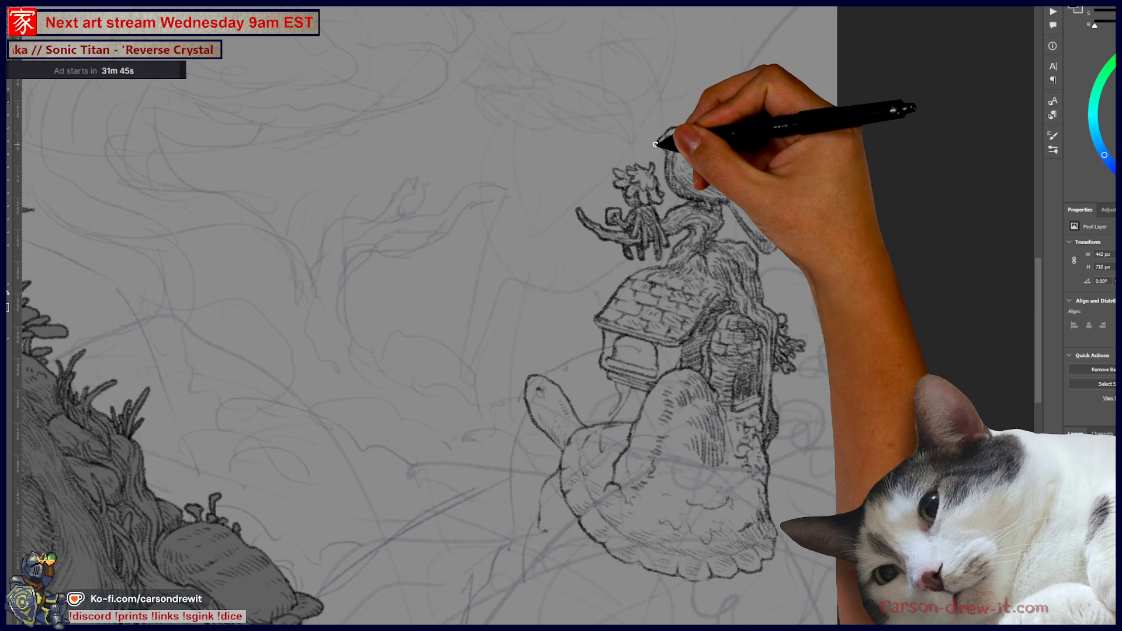
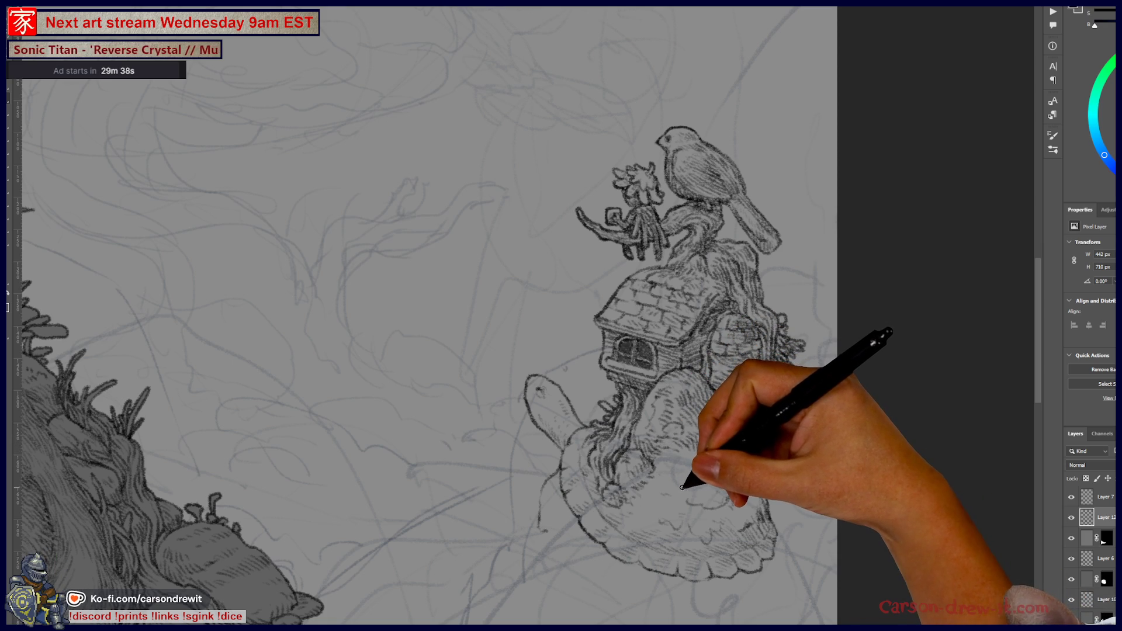
Step: Center the view on the snail's house, then zoom out to see the whole scene
{"action": "left_click_drag", "start_coordinate": [688, 490], "coordinate": [700, 469]}
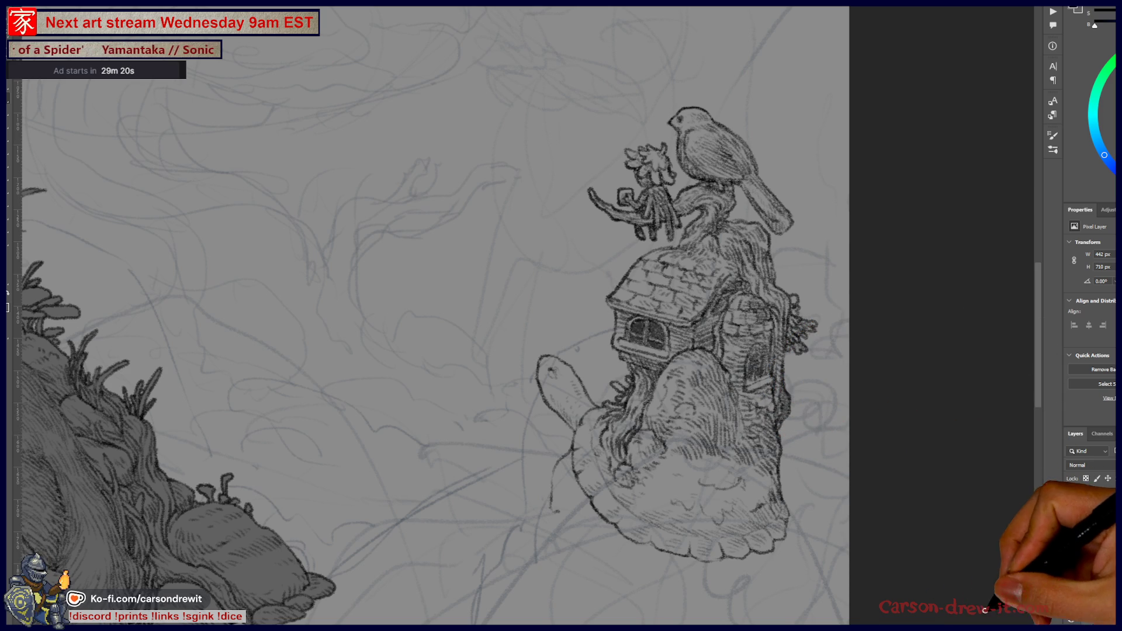
{"action": "key", "text": "ctrl+minus"}
{"action": "key", "text": "ctrl+minus"}
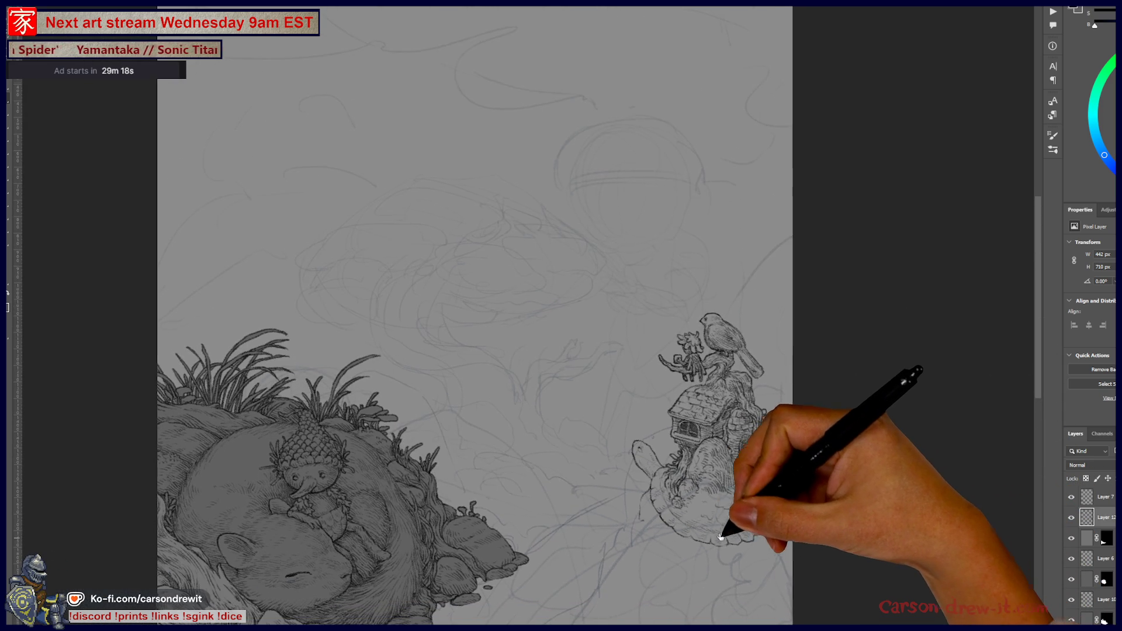
Step: Zoom out to check the full page, then zoom back in on the house and bird
{"action": "key", "text": "ctrl+minus"}
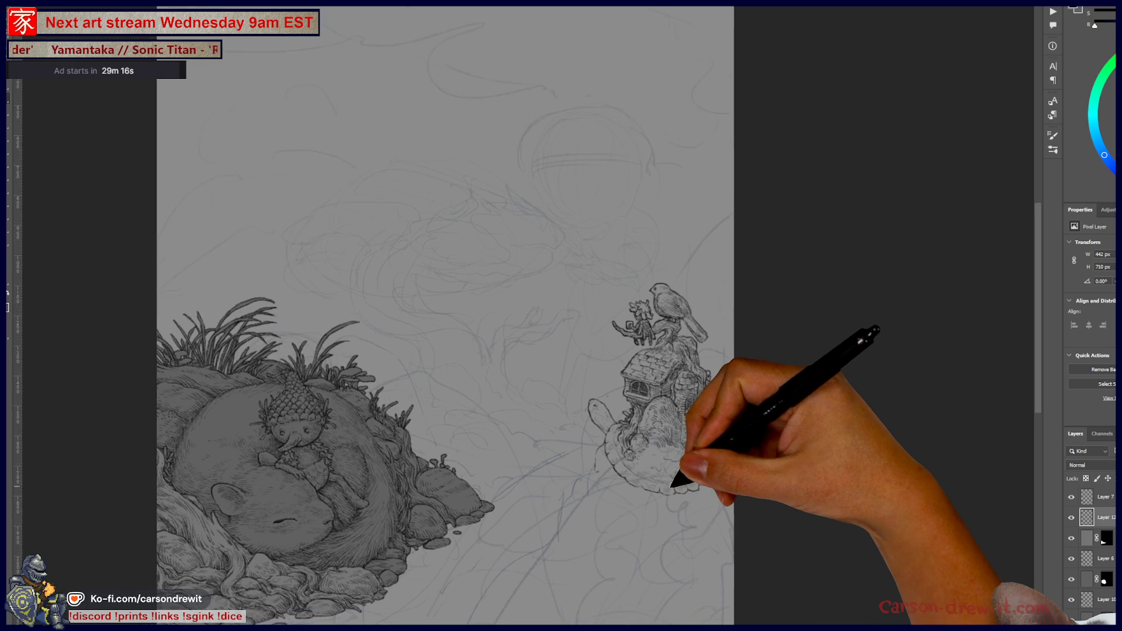
{"action": "key", "text": "ctrl+plus"}
{"action": "key", "text": "ctrl+plus"}
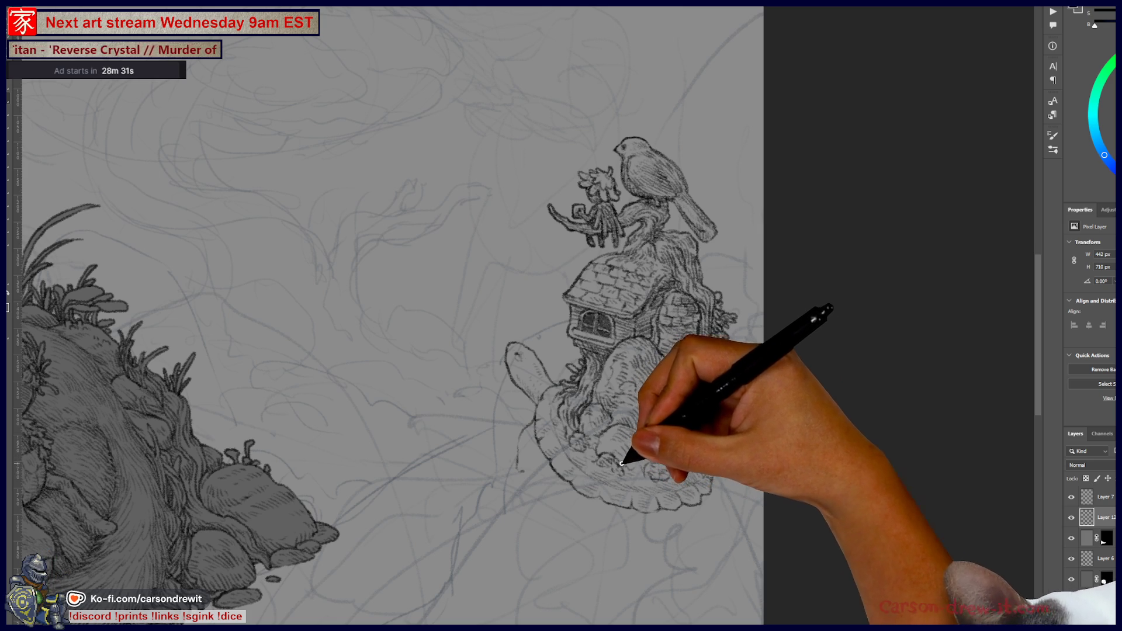
Step: Hatch shading along the rock's lower edge and recentre the snail and rock
{"action": "mouse_move", "coordinate": [643, 468]}
{"action": "left_mouse_down"}
{"action": "mouse_move", "coordinate": [656, 456]}
{"action": "mouse_move", "coordinate": [663, 471]}
{"action": "mouse_move", "coordinate": [691, 468]}
{"action": "left_mouse_up"}
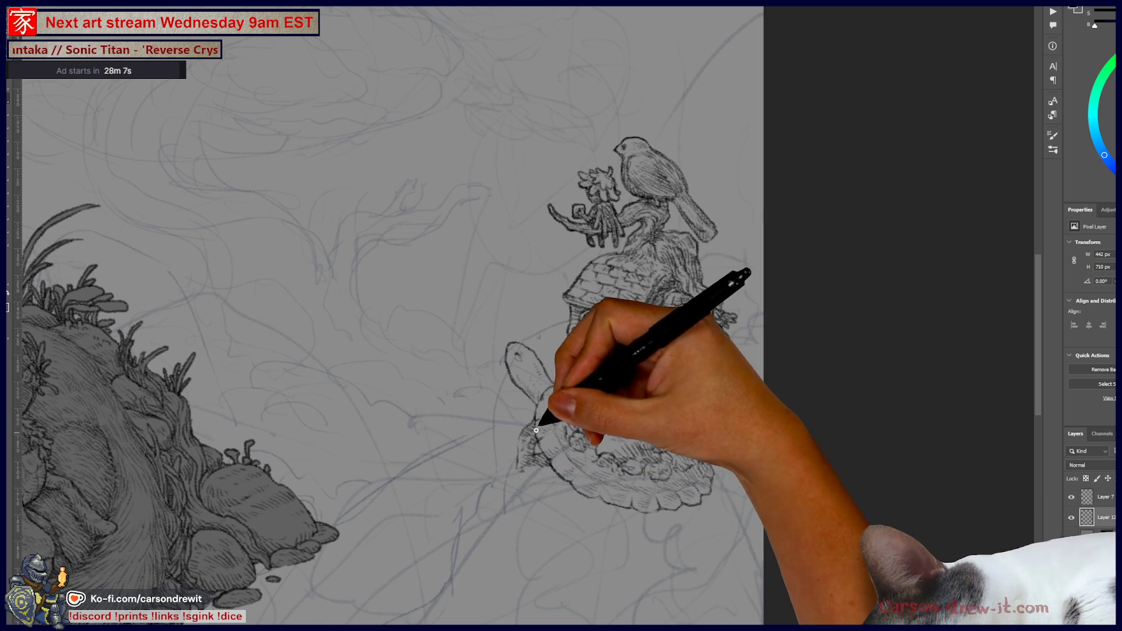
{"action": "left_click_drag", "start_coordinate": [546, 426], "coordinate": [602, 327]}
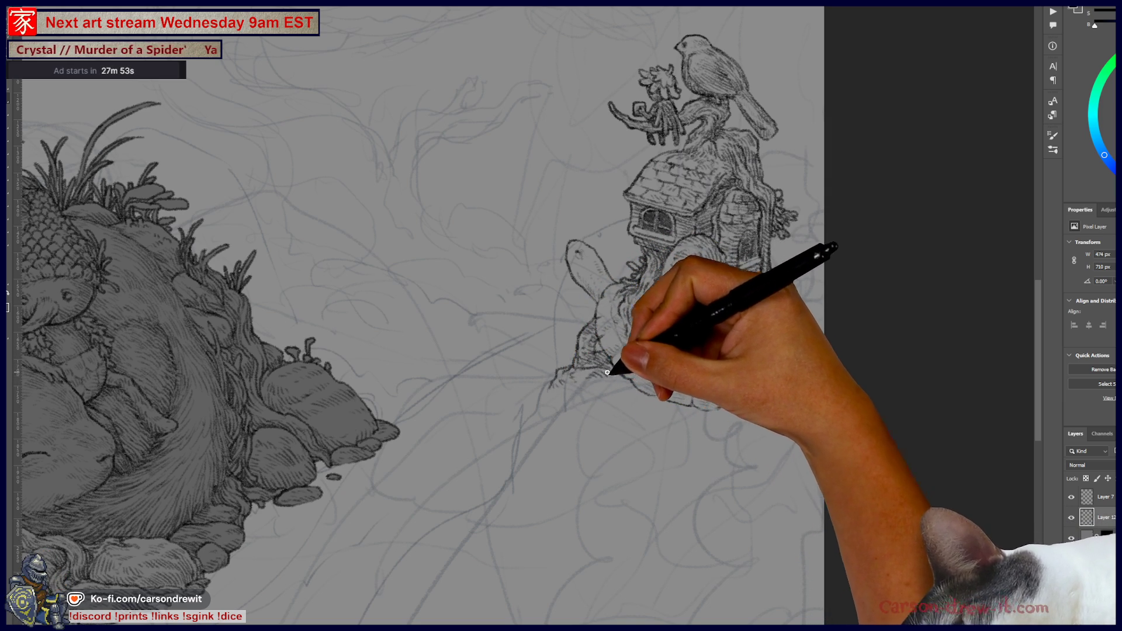
{"action": "left_click_drag", "start_coordinate": [672, 440], "coordinate": [571, 500]}
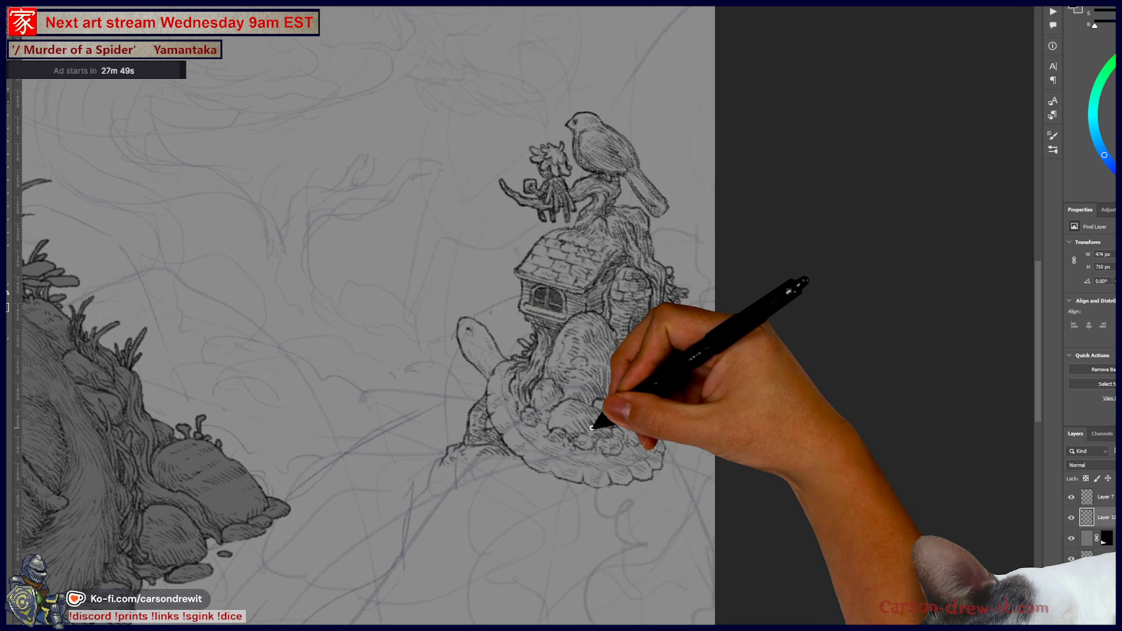
Step: Zoom out to review the composition and bring the empty area below the rock into view
{"action": "key", "text": "ctrl+minus"}
{"action": "key", "text": "ctrl+minus"}
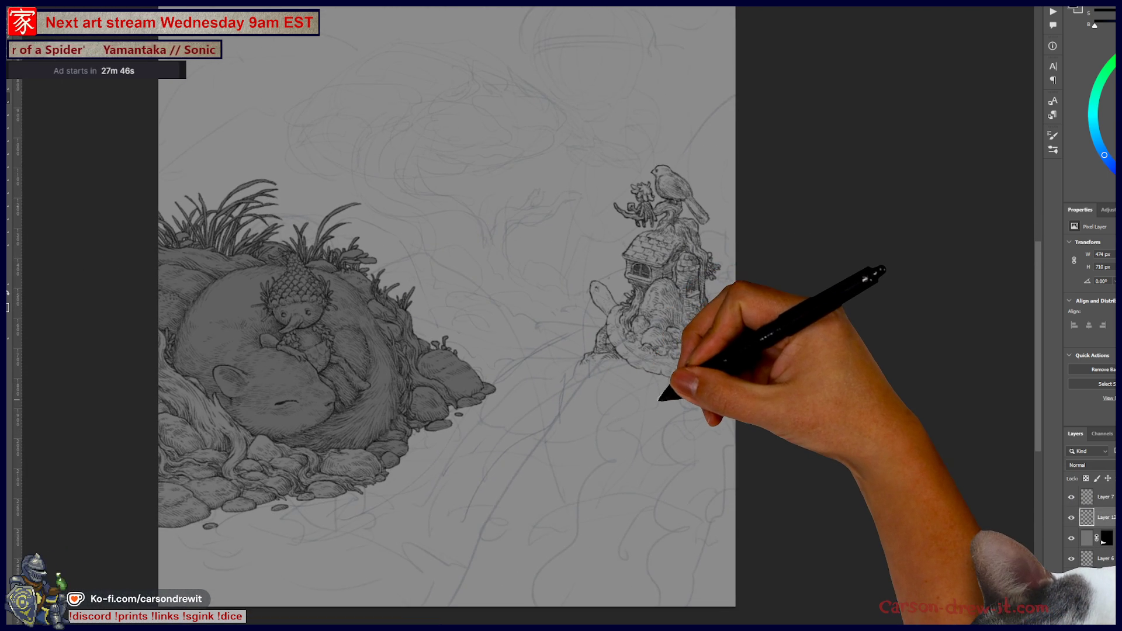
{"action": "scroll", "coordinate": [639, 384], "scroll_direction": "up", "scroll_amount": 2}
{"action": "left_click_drag", "start_coordinate": [627, 463], "coordinate": [673, 529]}
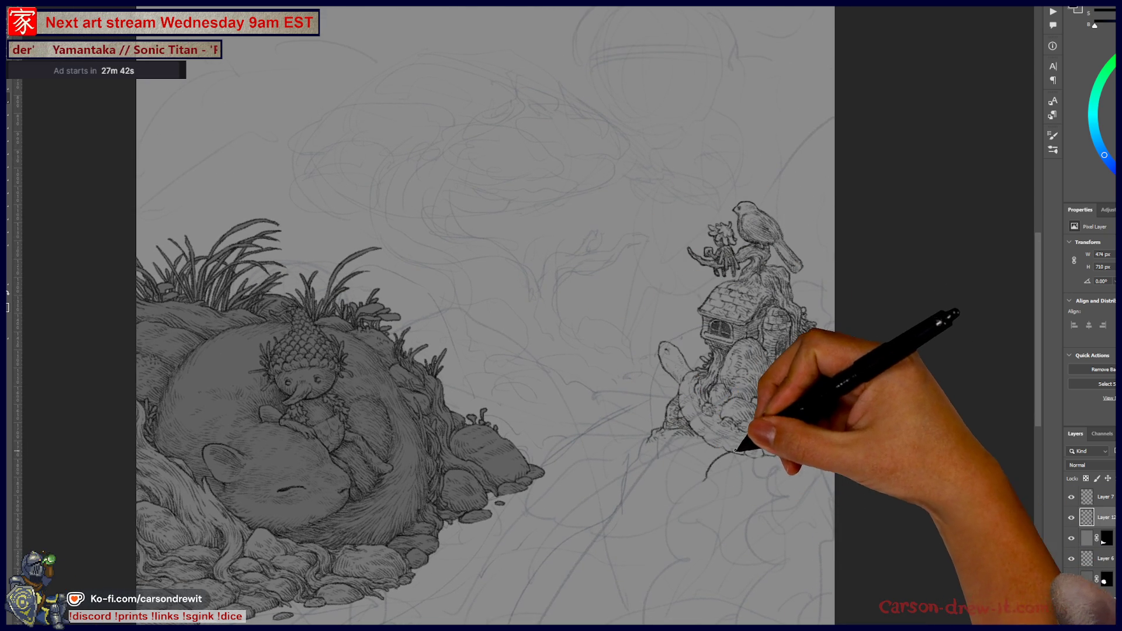
Step: Ink a large leaf below the rock, including its outline, upper edge and tip stroke
{"action": "left_click_drag", "start_coordinate": [694, 496], "coordinate": [783, 446]}
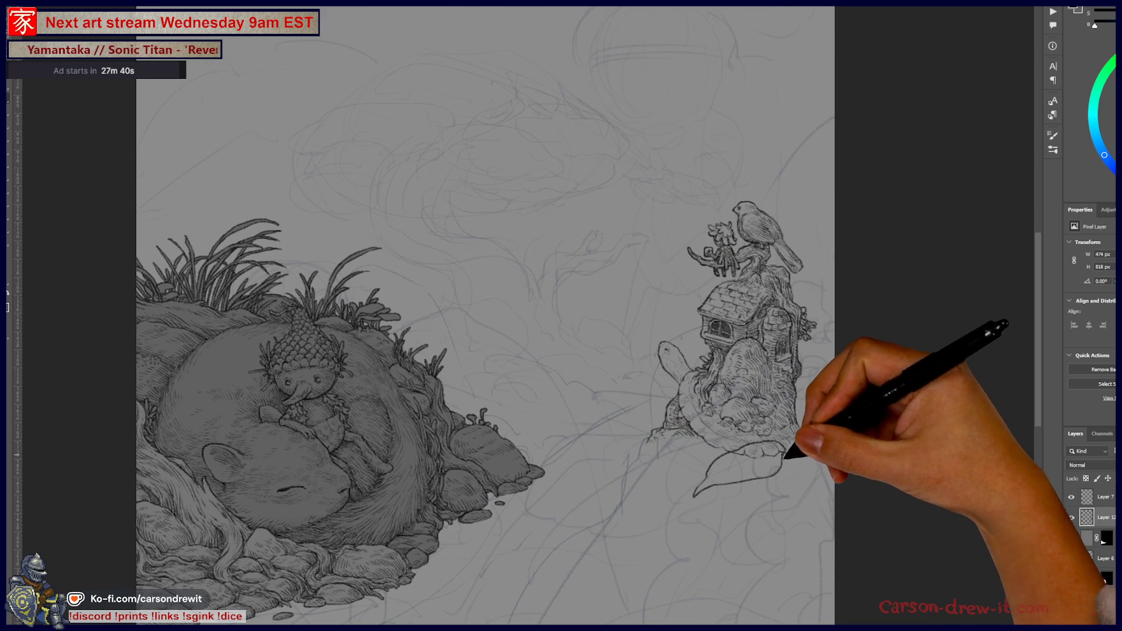
{"action": "mouse_move", "coordinate": [680, 552]}
{"action": "left_mouse_down"}
{"action": "mouse_move", "coordinate": [722, 508]}
{"action": "mouse_move", "coordinate": [777, 506]}
{"action": "mouse_move", "coordinate": [678, 555]}
{"action": "left_mouse_up"}
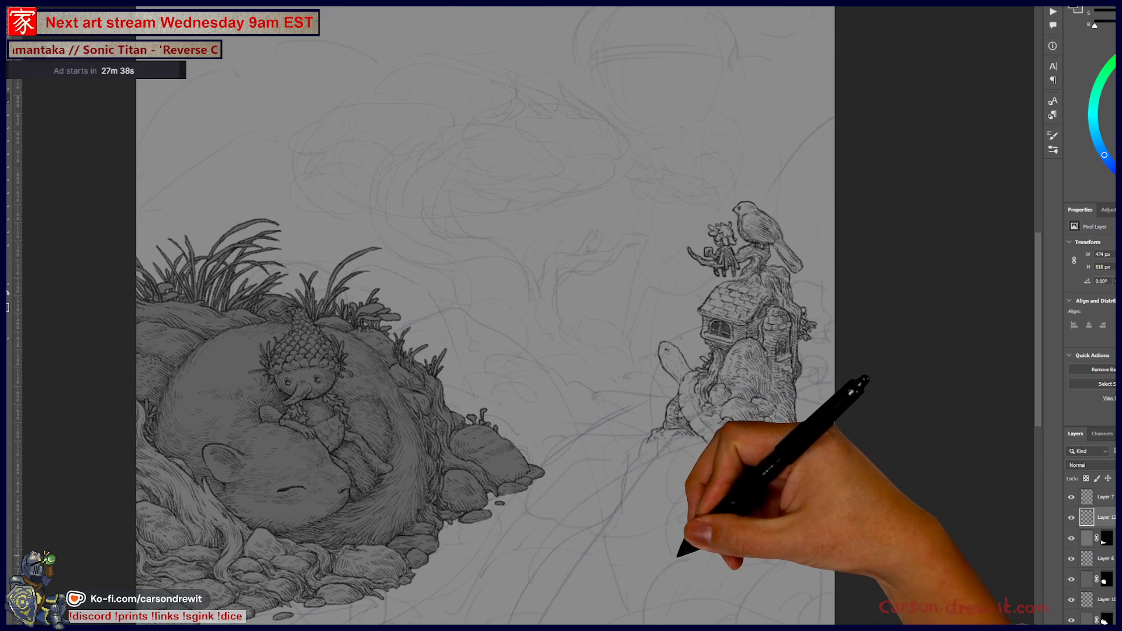
{"action": "left_click_drag", "start_coordinate": [620, 502], "coordinate": [699, 477]}
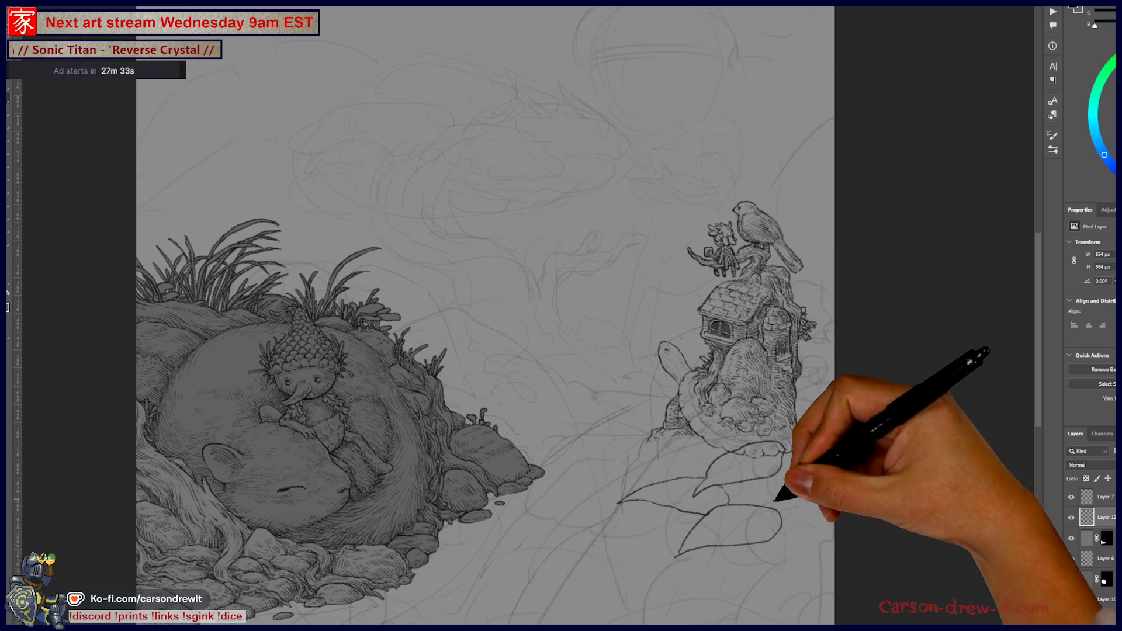
{"action": "left_click_drag", "start_coordinate": [771, 476], "coordinate": [777, 408]}
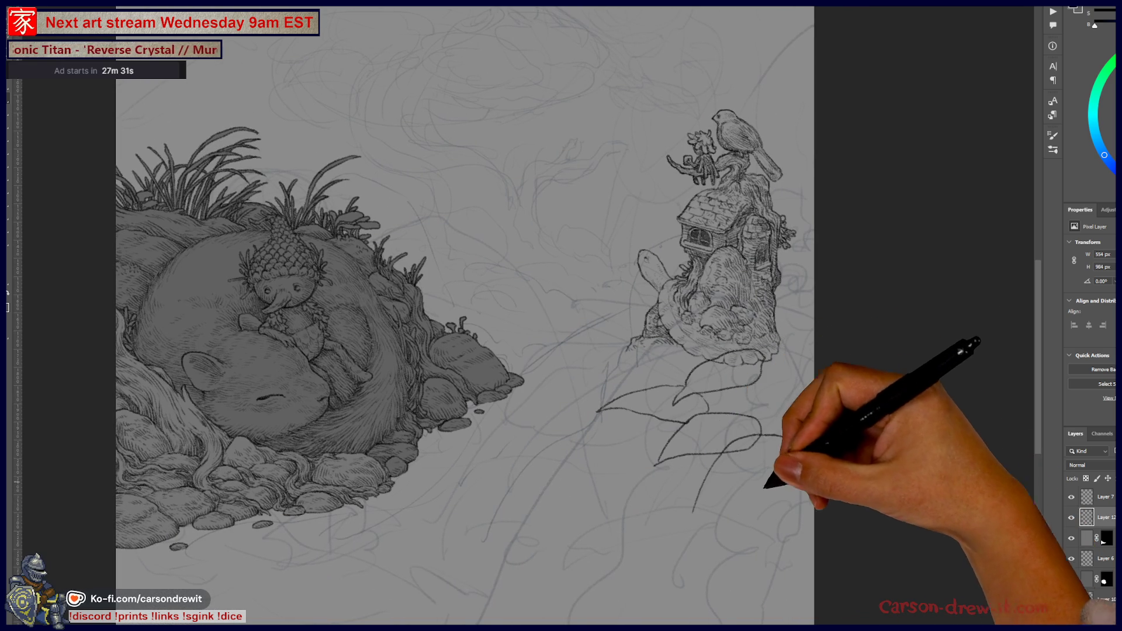